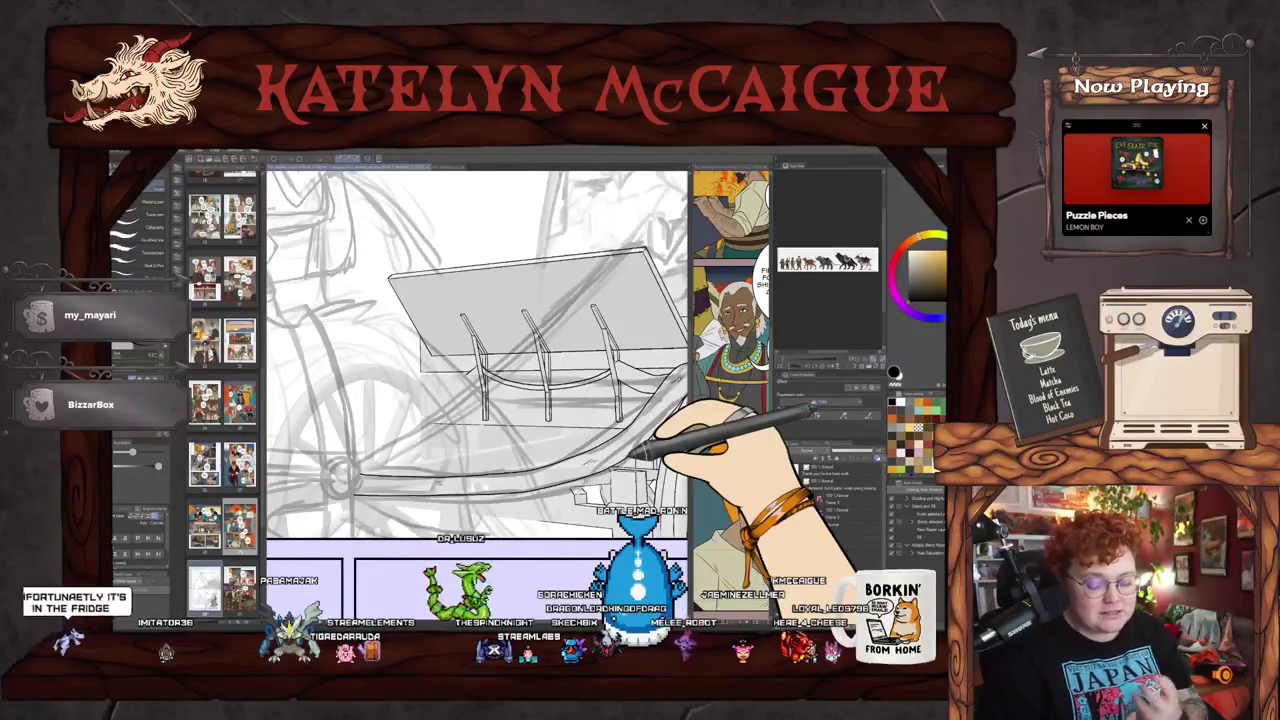
Step: Zoom in on the seated figures, ink the box's two vertical right-hand edges, then move toward the table
left_click_drag(671, 314, 500, 486)
left_click_drag(657, 429, 587, 469)
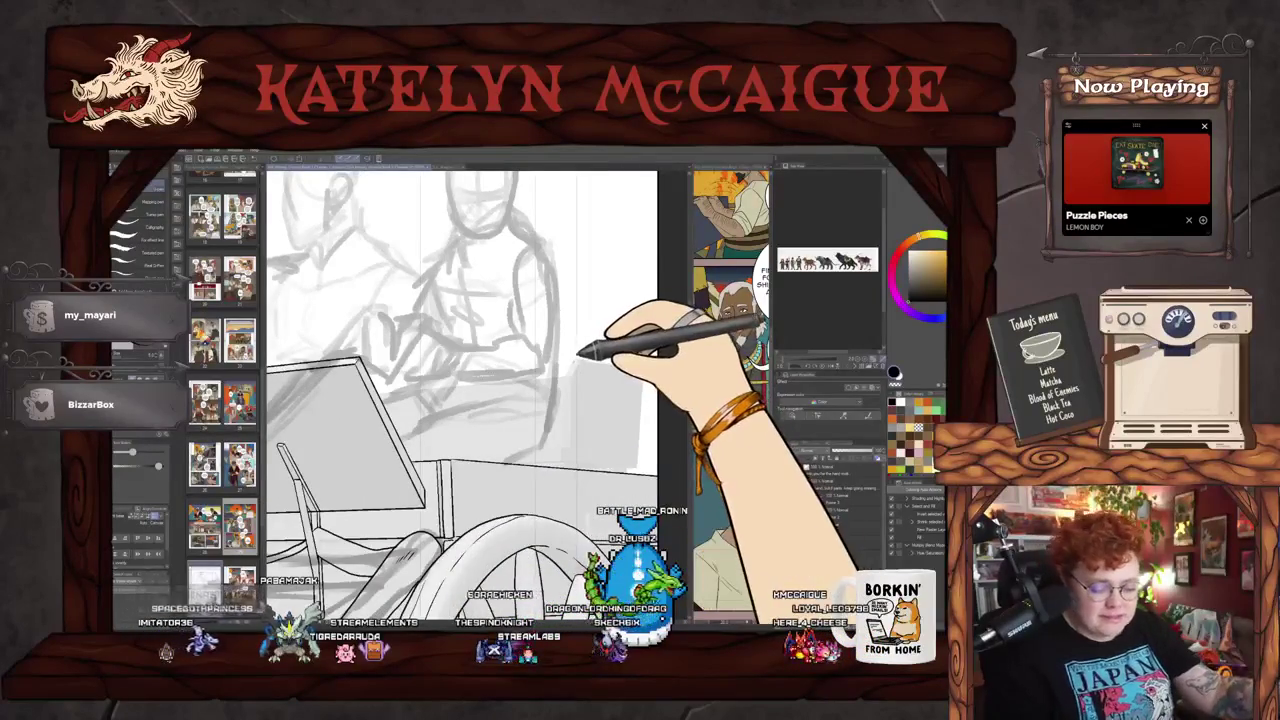
left_click_drag(567, 369, 567, 437)
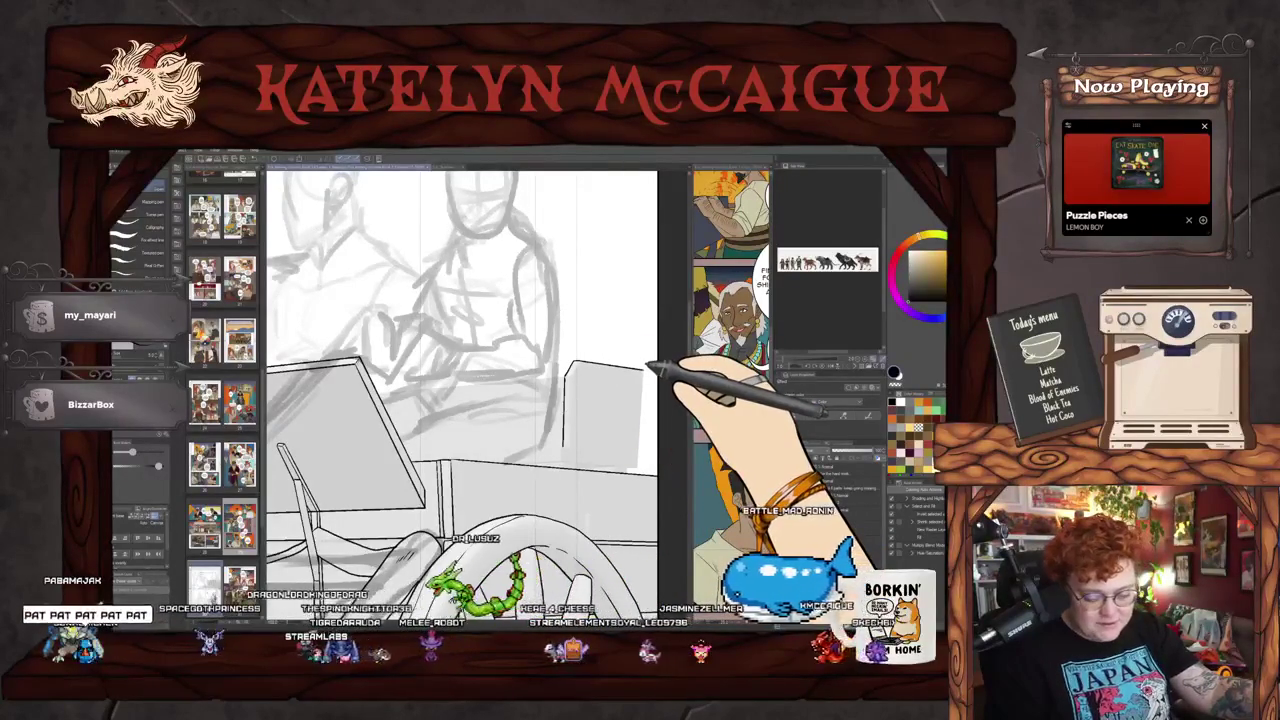
left_click_drag(650, 368, 642, 440)
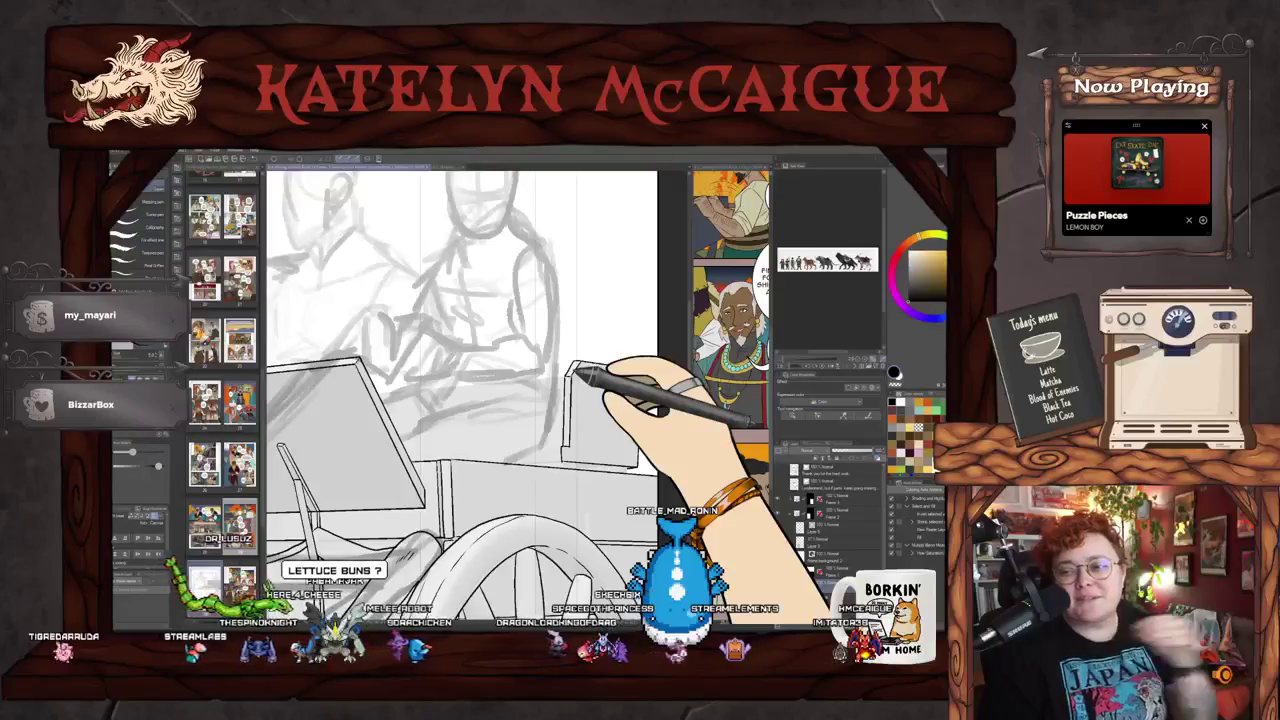
scroll(578, 370, "up", 2)
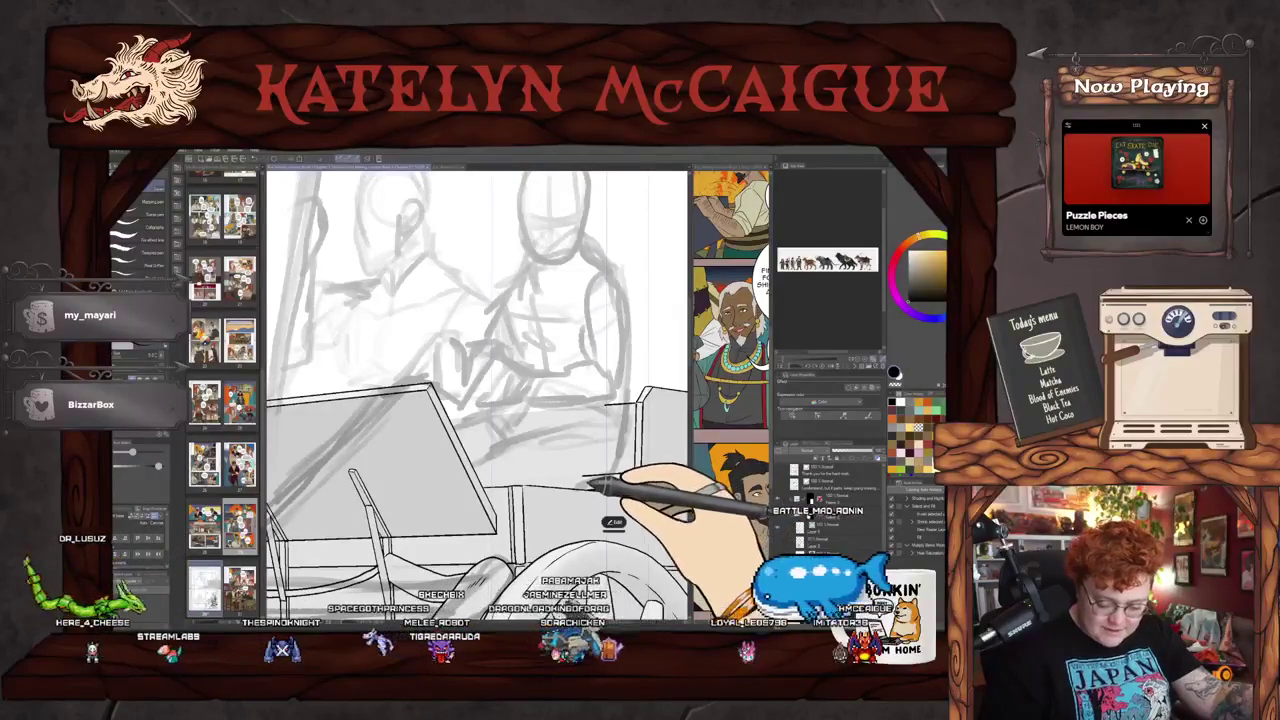
left_click_drag(590, 485, 532, 495)
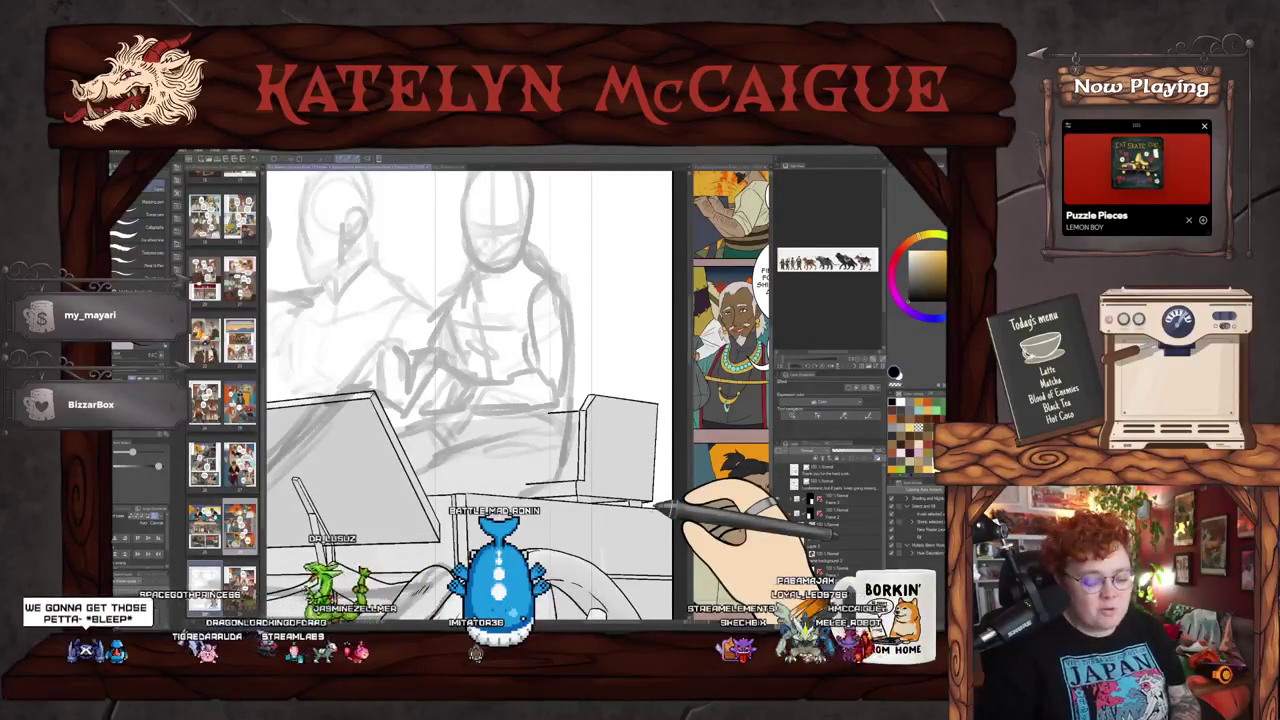
mouse_move(660, 505)
left_mouse_down()
mouse_move(690, 405)
mouse_move(709, 409)
left_mouse_up()
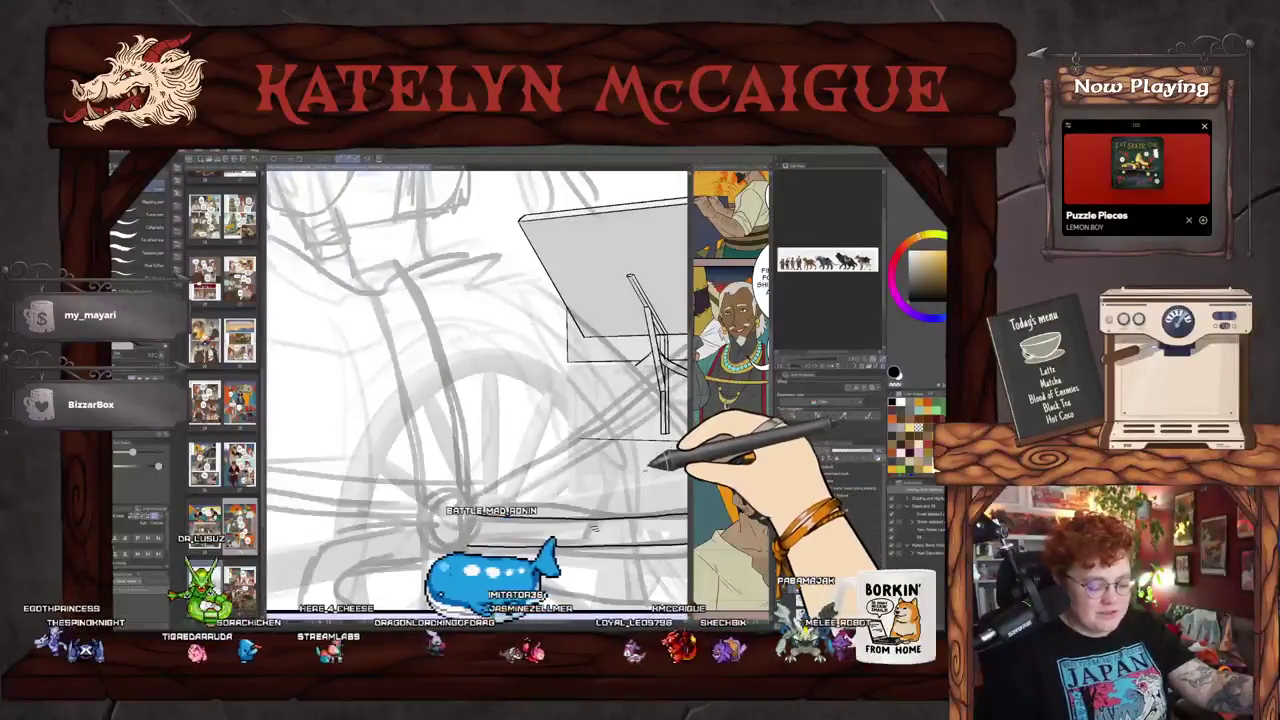
Step: Show the Layers panel, scroll the reference images to the wagon page, and expand a layer folder
left_click(716, 420)
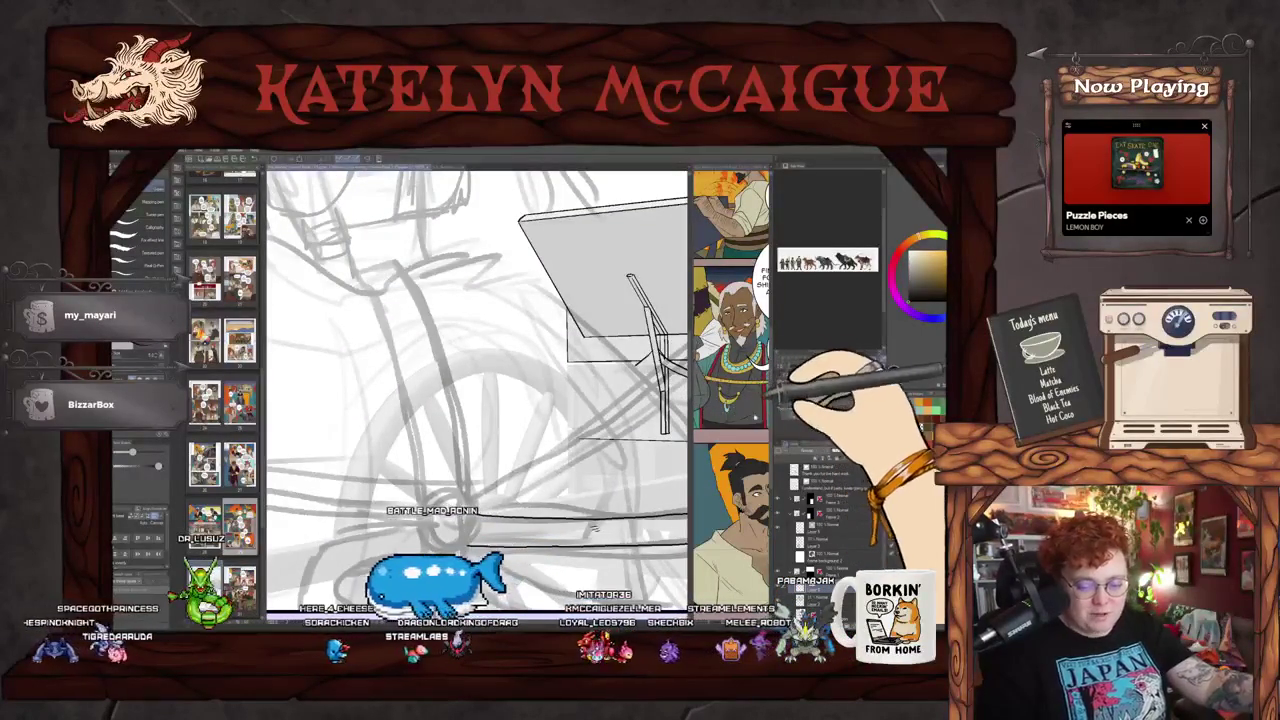
scroll(734, 413, "down", 5)
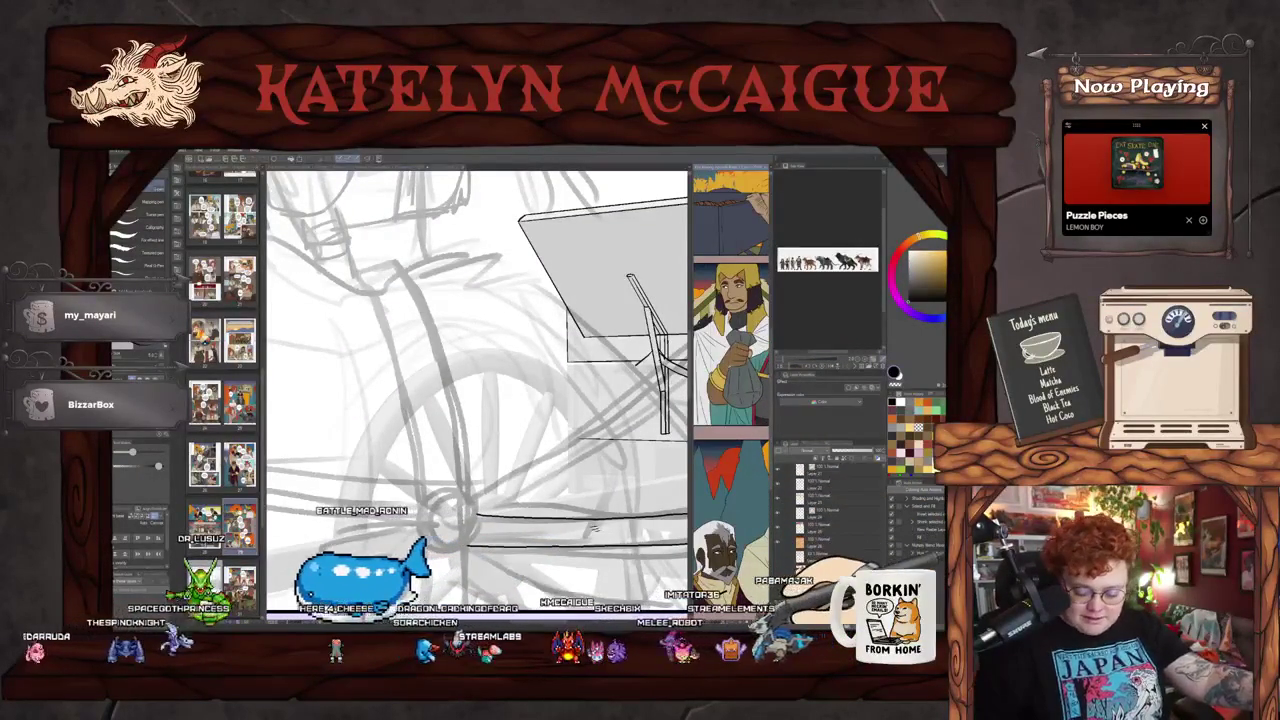
scroll(732, 390, "down", 5)
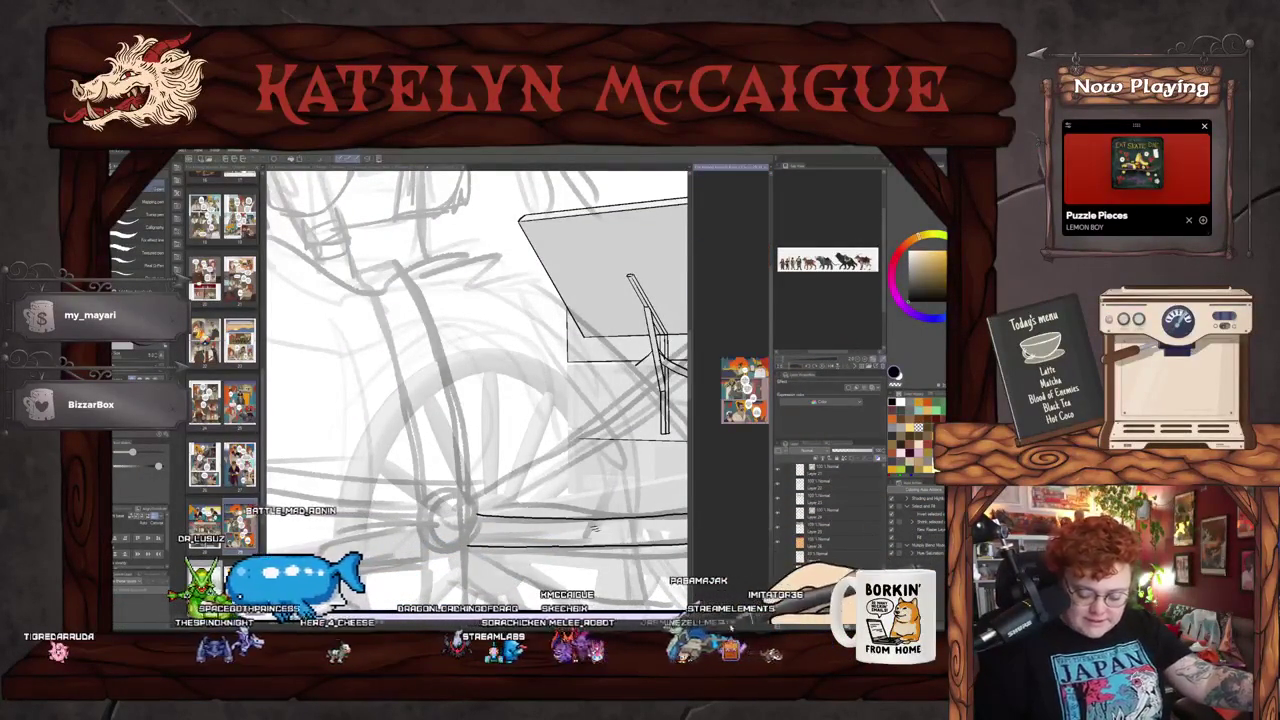
scroll(731, 400, "up", 5)
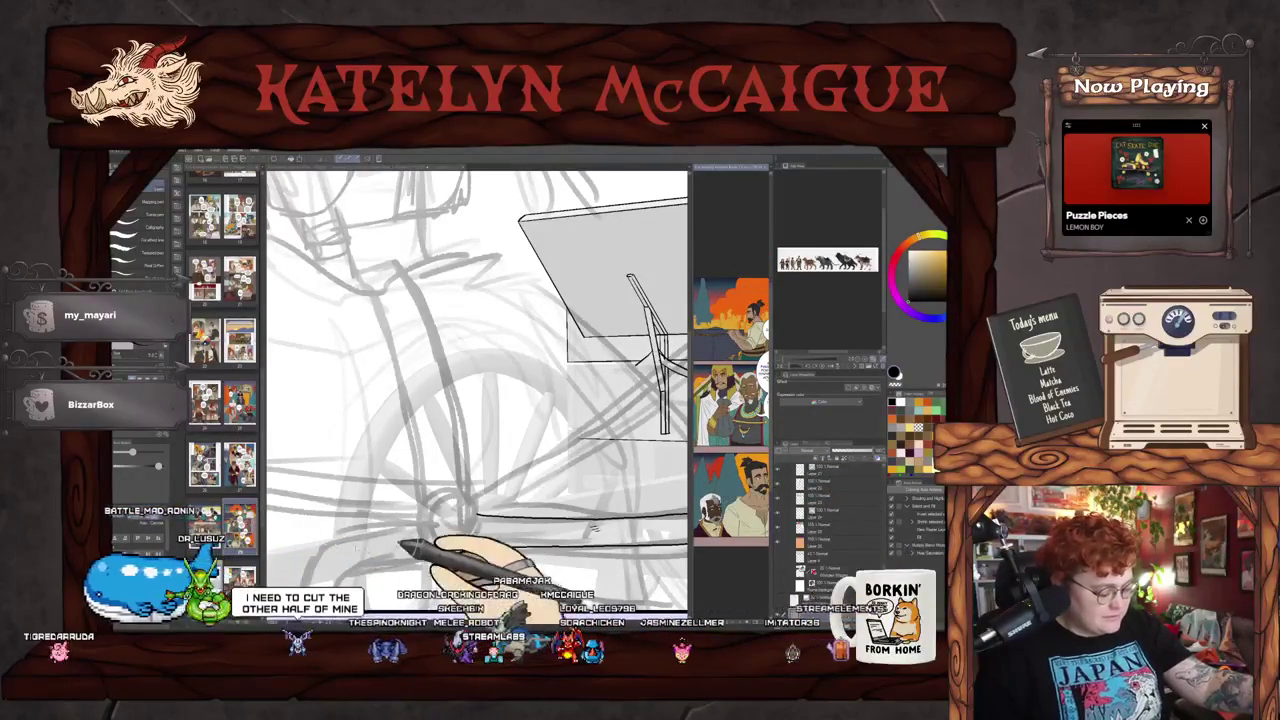
scroll(735, 395, "down", 5)
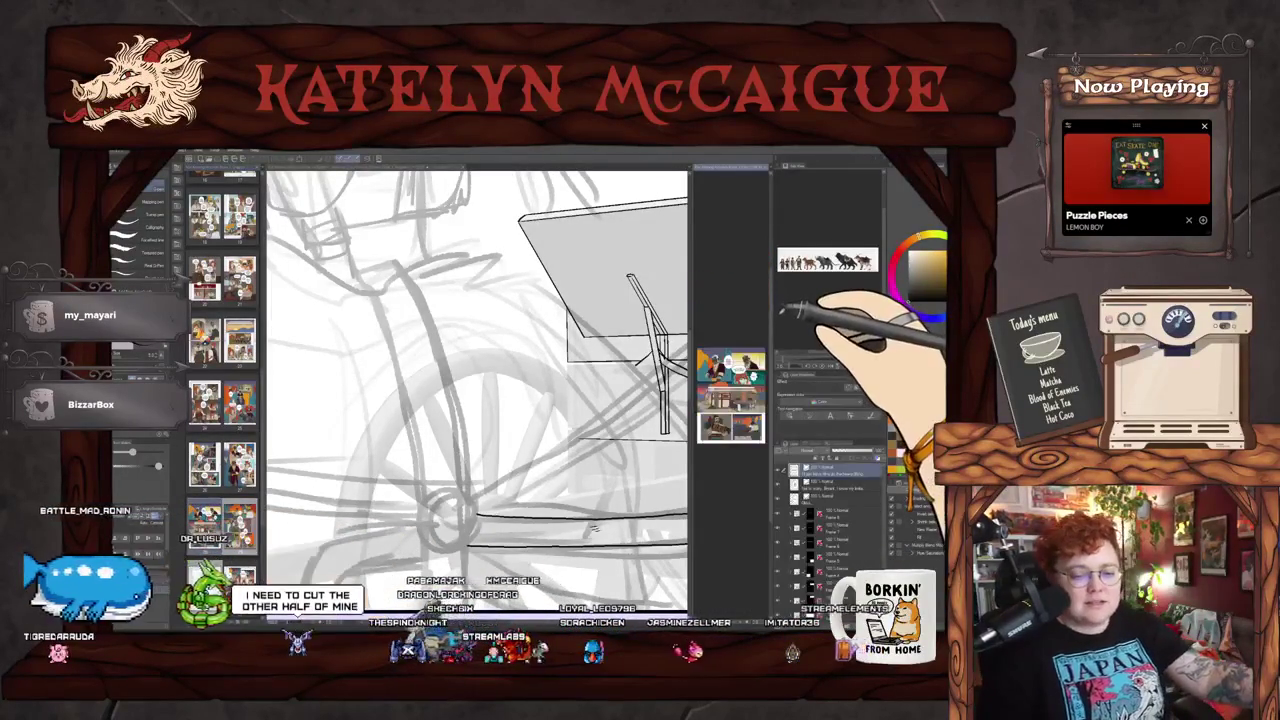
scroll(731, 400, "up", 5)
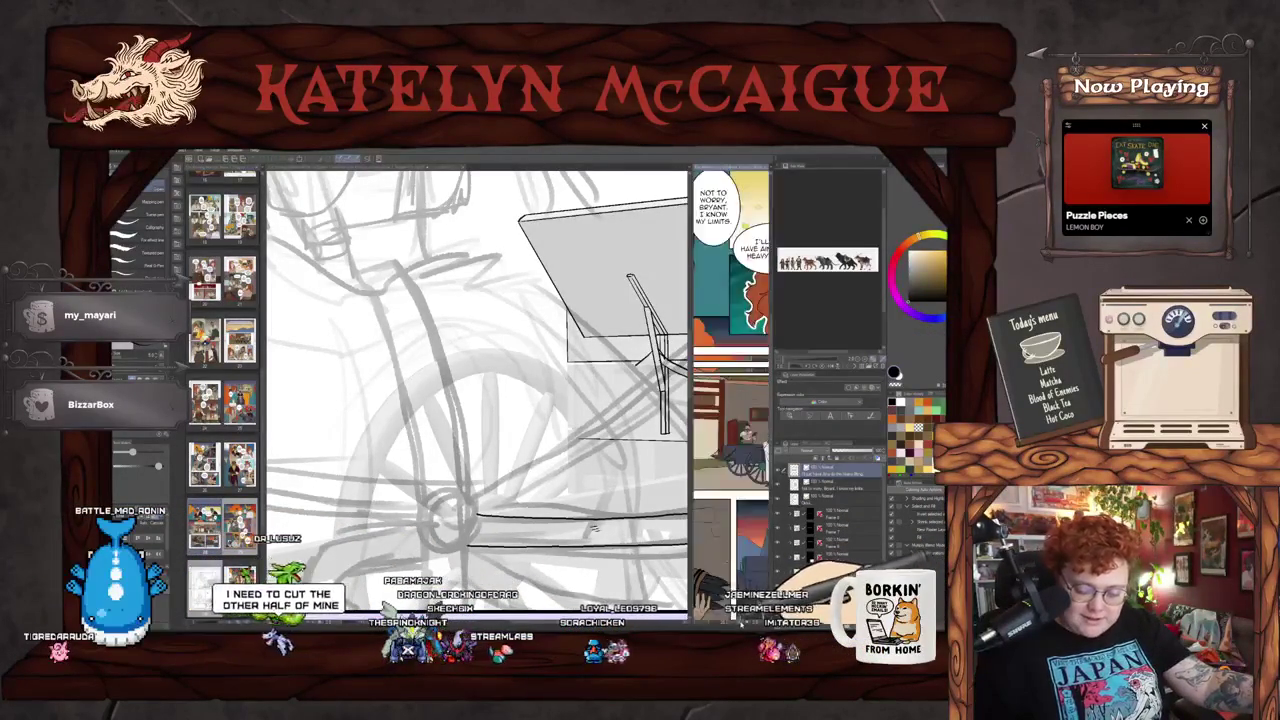
scroll(735, 450, "down", 3)
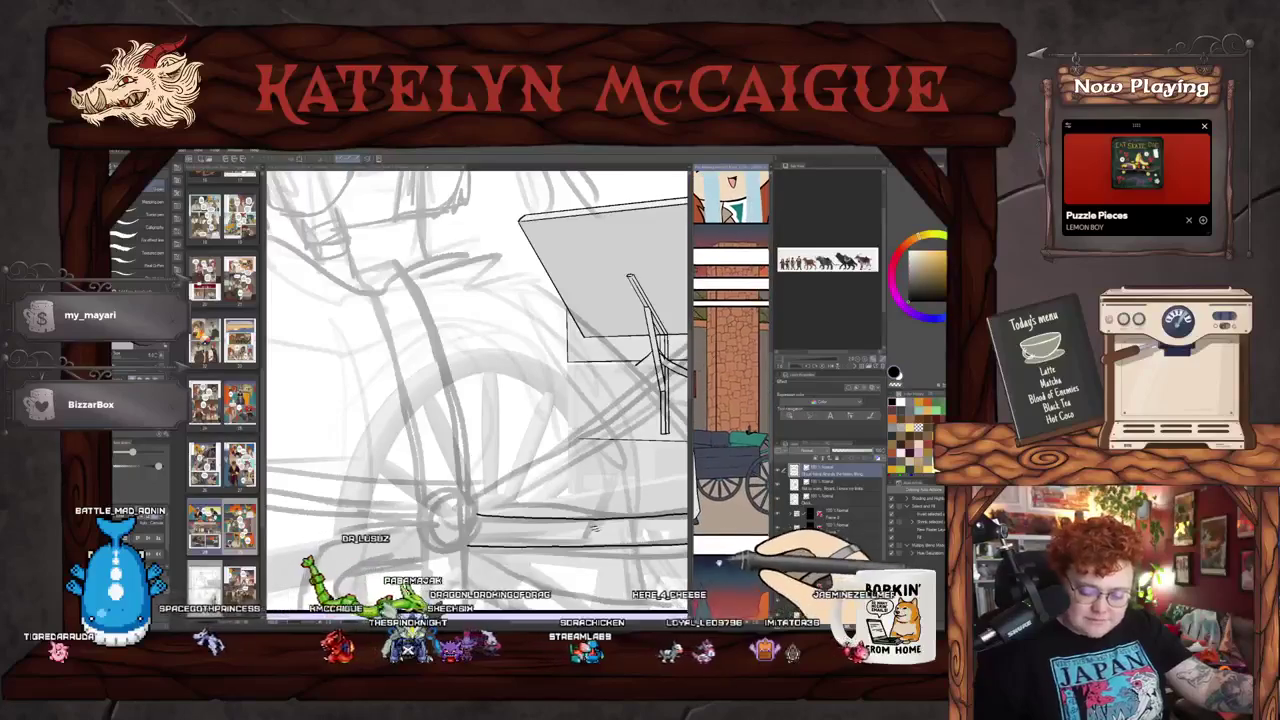
scroll(731, 400, "down", 3)
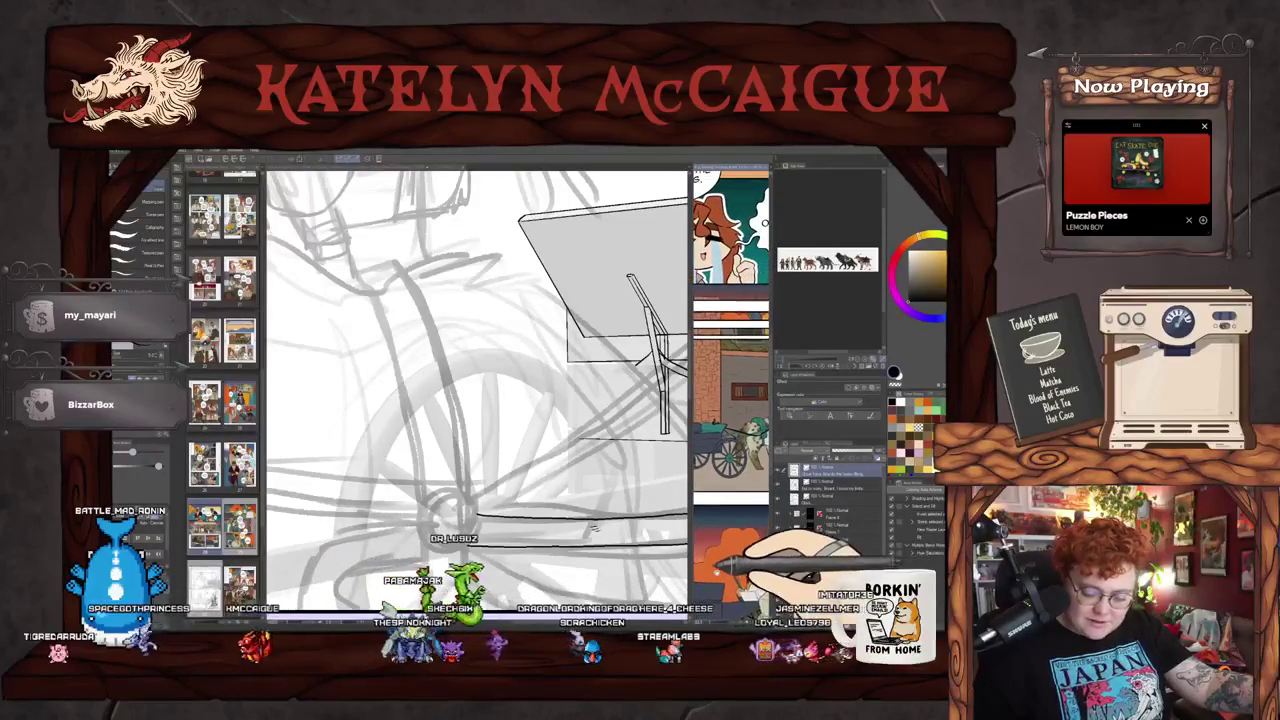
scroll(731, 400, "down", 3)
left_click(797, 505)
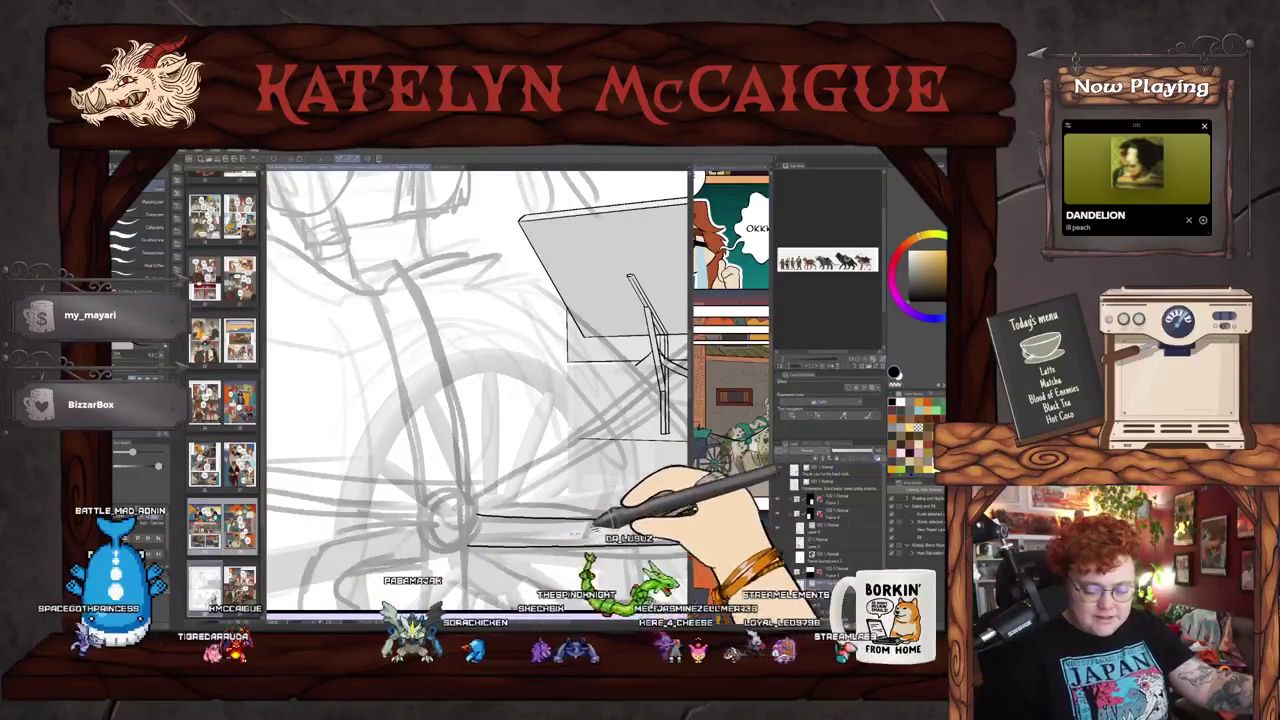
Step: Centre and turn the view on the table, then expand the Frame 2 layer folder
left_click_drag(591, 528, 473, 538)
mouse_move(587, 515)
left_mouse_down()
mouse_move(471, 557)
mouse_move(514, 523)
left_mouse_up()
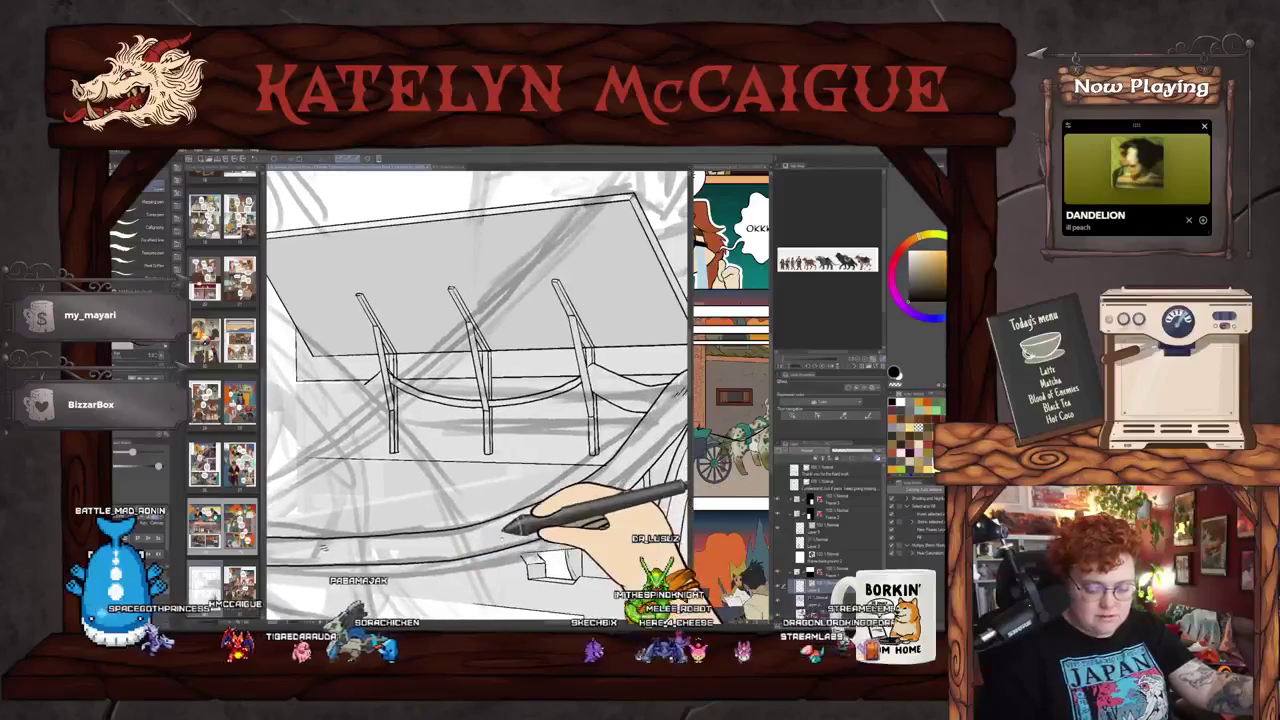
left_click(800, 519)
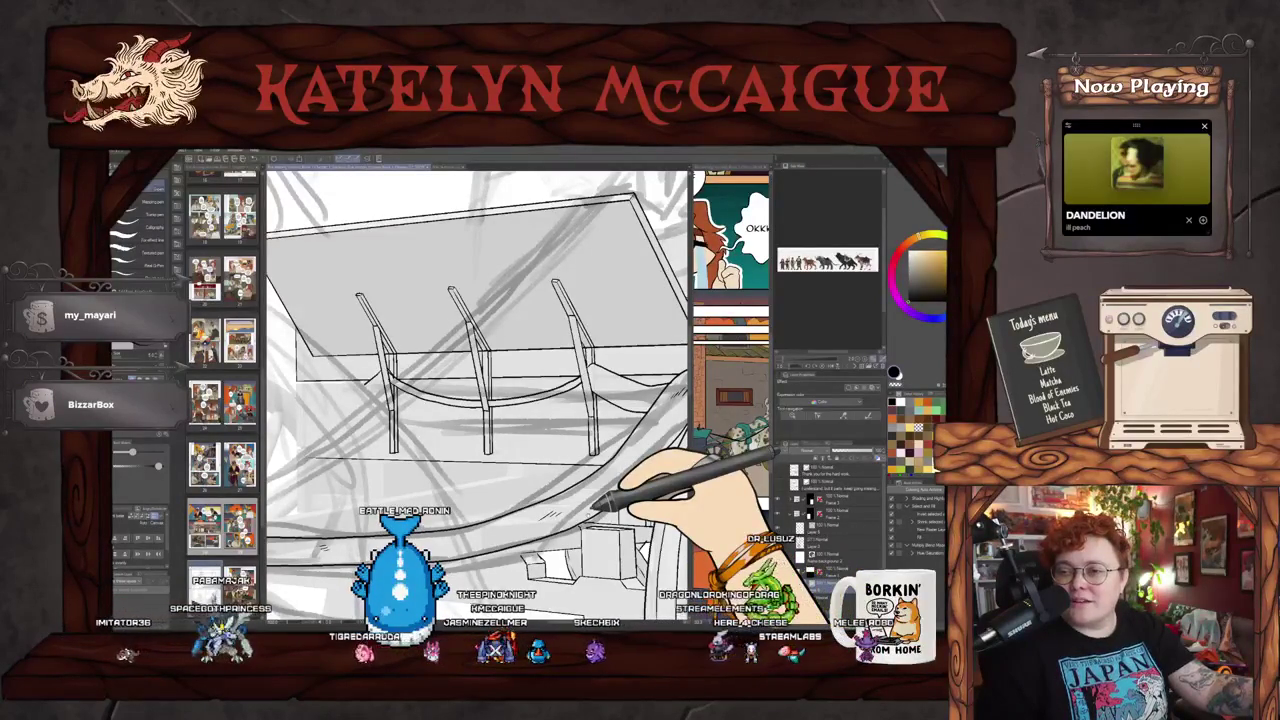
scroll(557, 468, "up", 3)
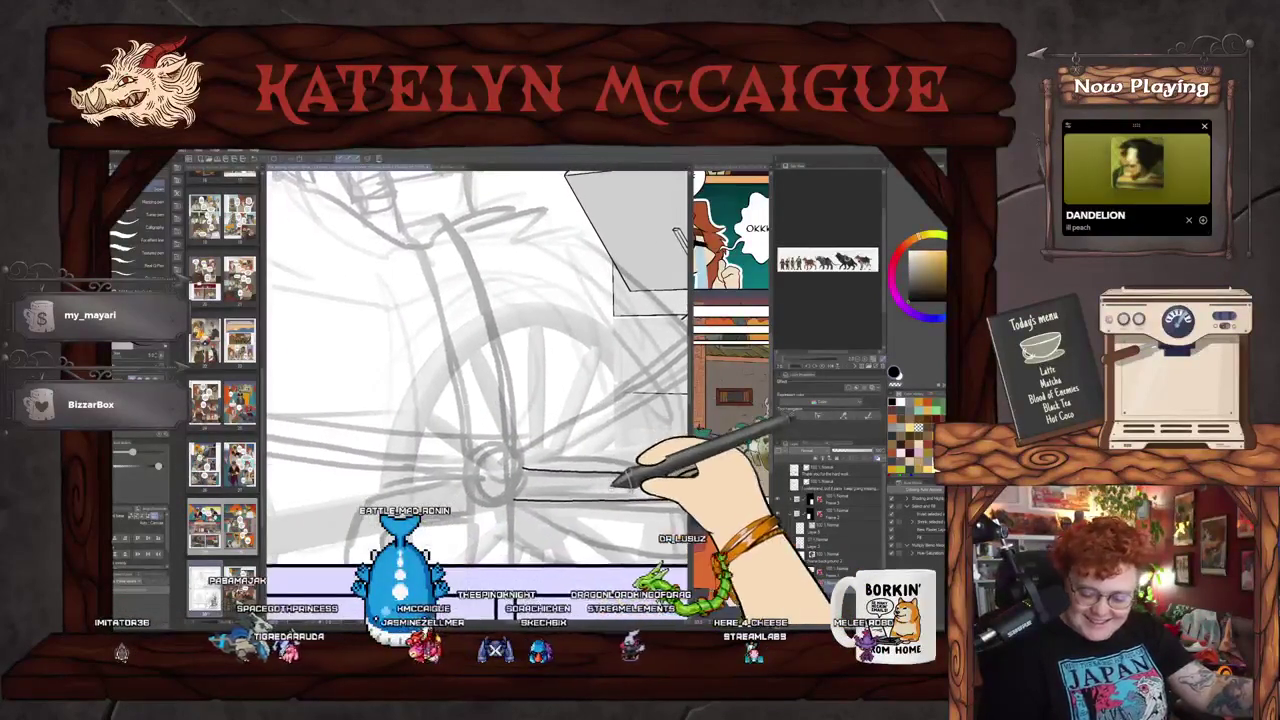
Step: Rotate the canvas and ink the long left outline and curved sleeve piece over the wheel
scroll(555, 468, "up", 1)
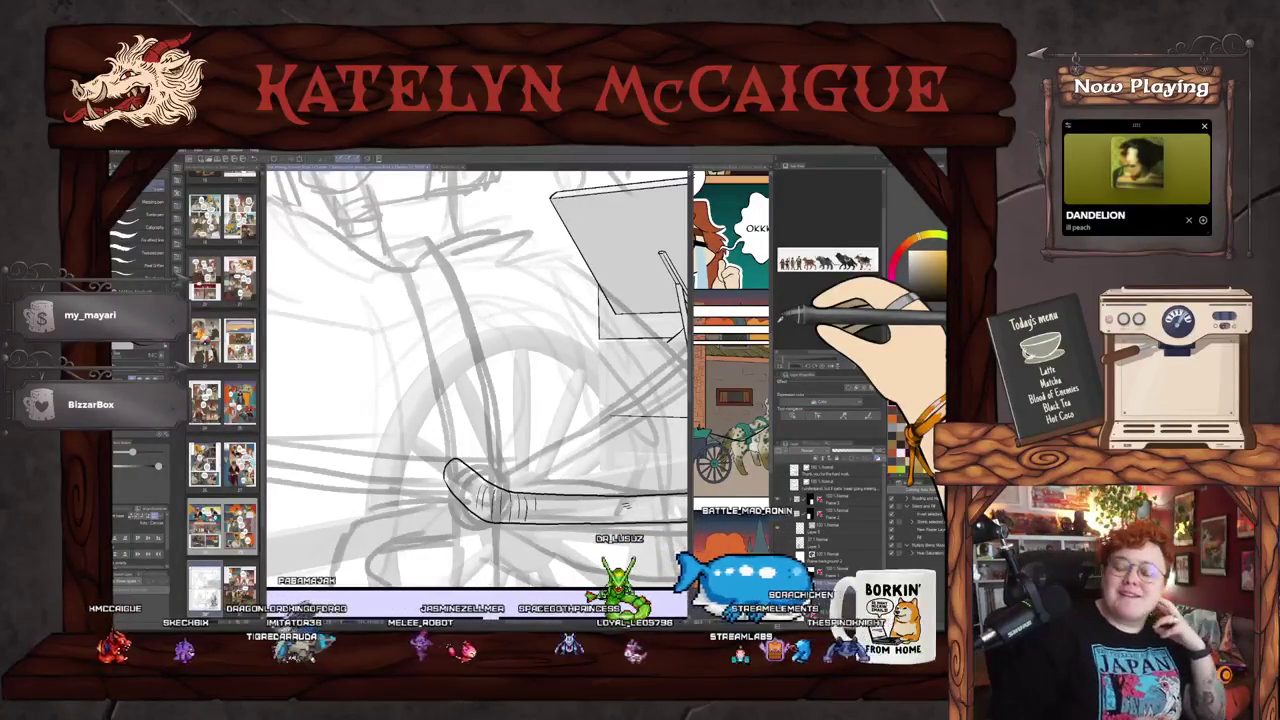
left_click_drag(542, 481, 522, 503)
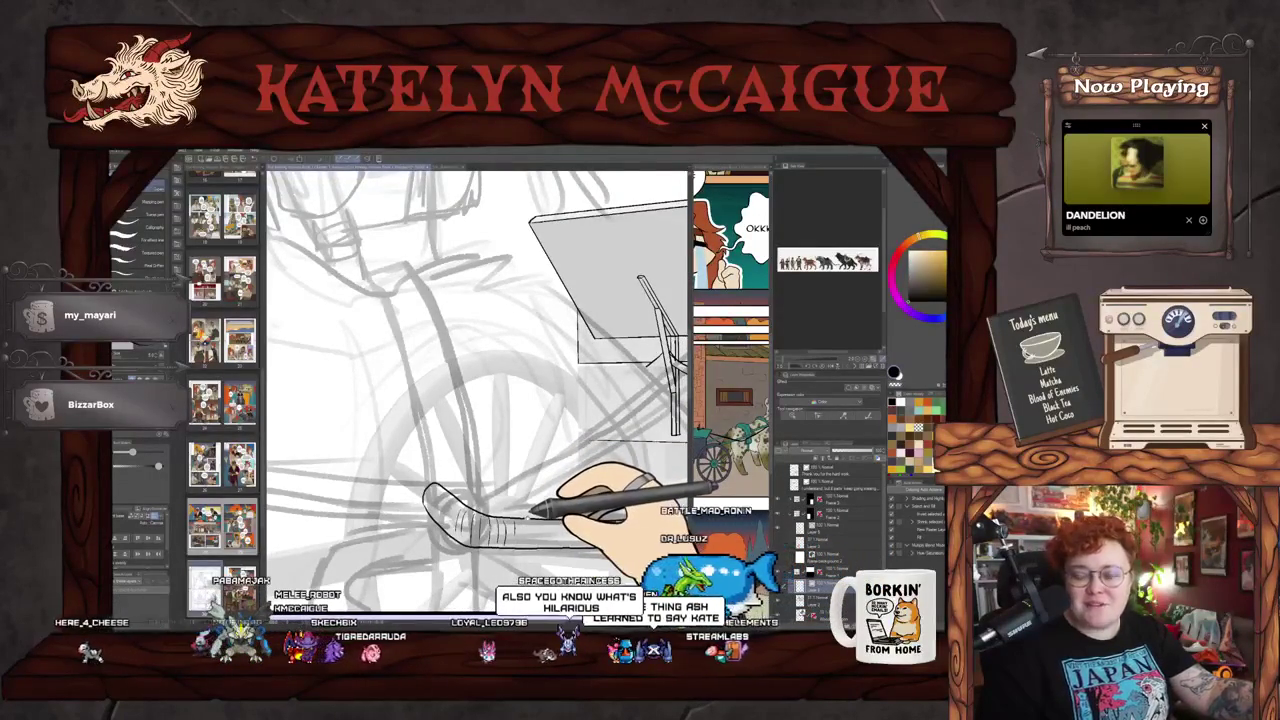
left_click_drag(512, 495, 414, 528)
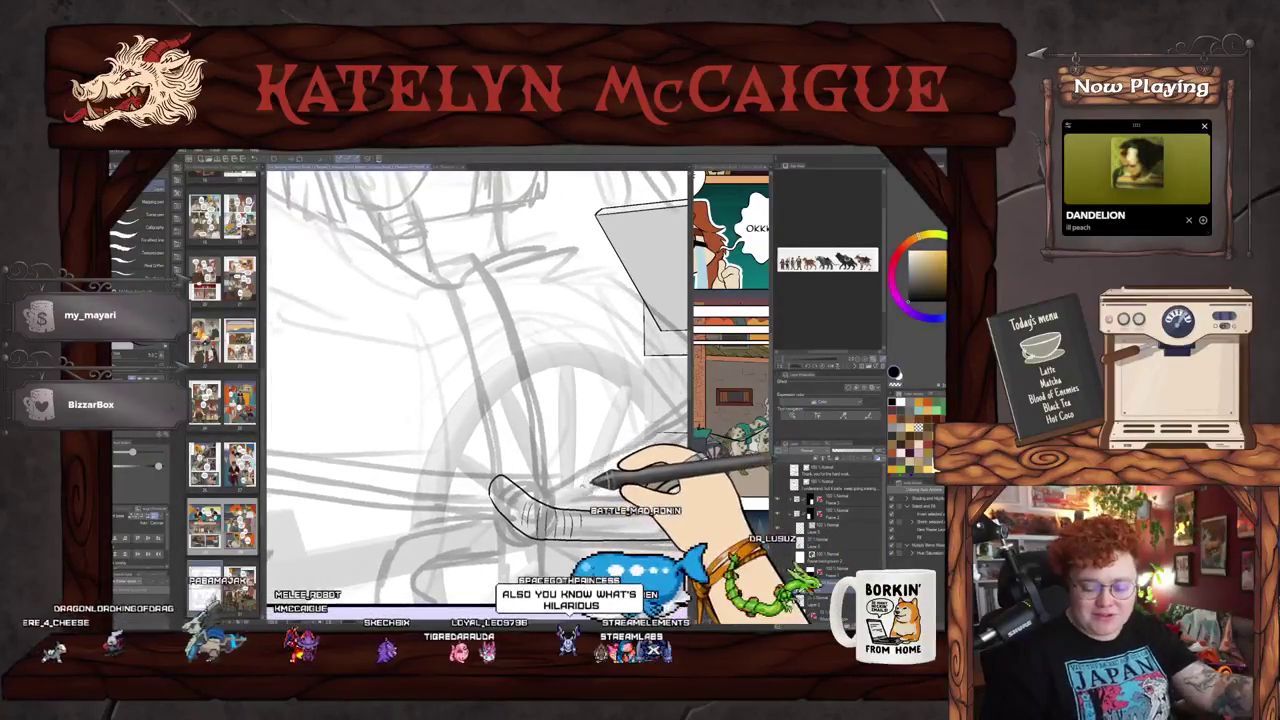
left_click_drag(440, 278, 495, 470)
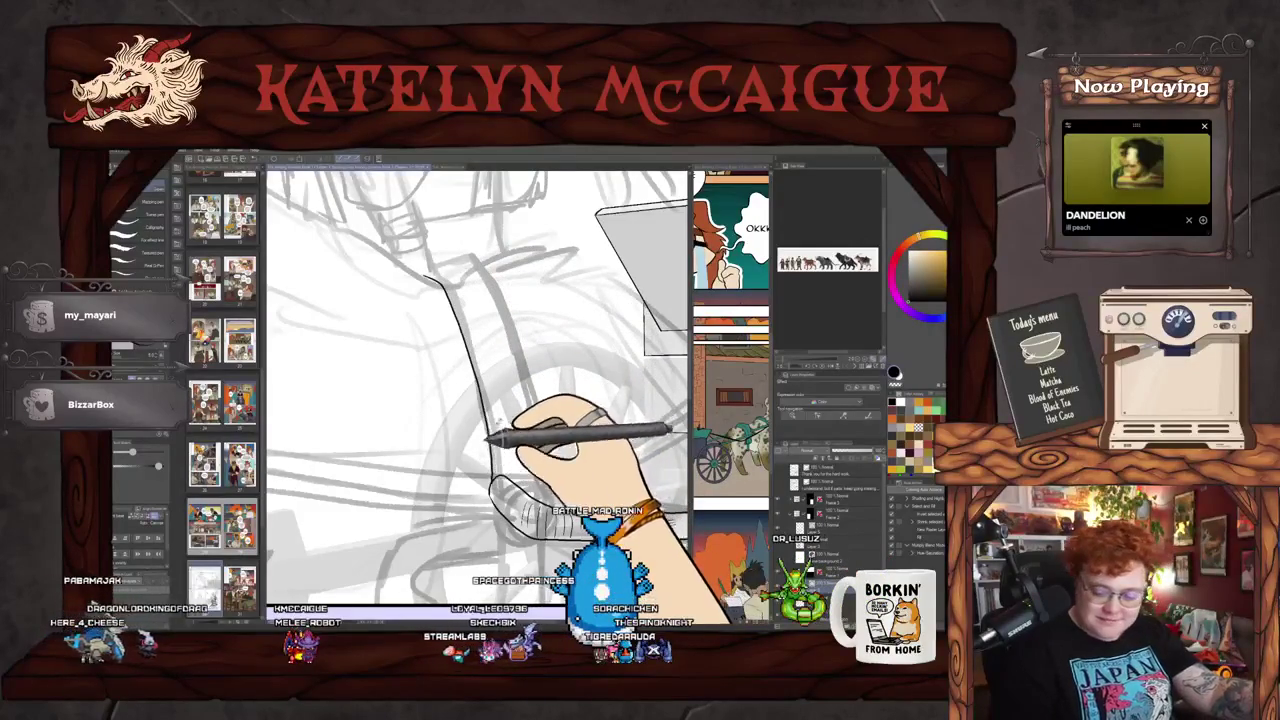
key("-")
mouse_move(403, 303)
left_mouse_down()
mouse_move(510, 338)
mouse_move(526, 527)
left_mouse_up()
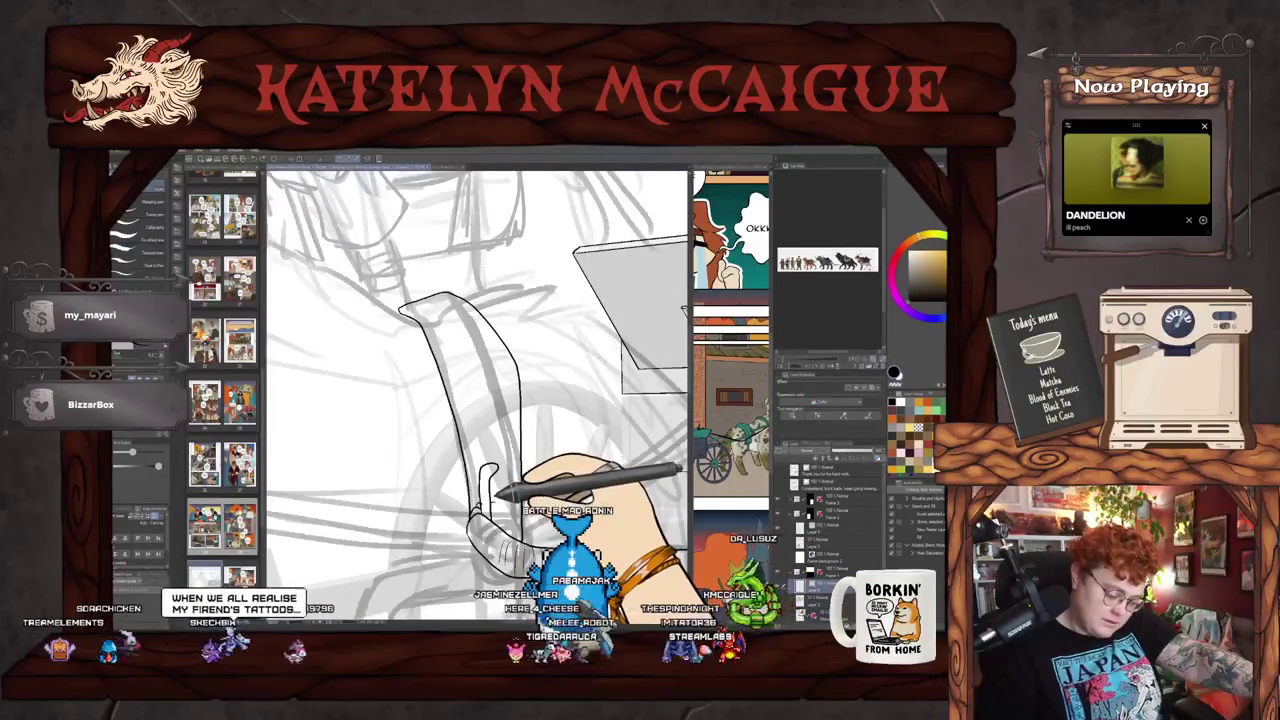
Step: Ink the horse's leg with its wrapped harness strap, panning along toward the shaft
scroll(501, 508, "down", 2)
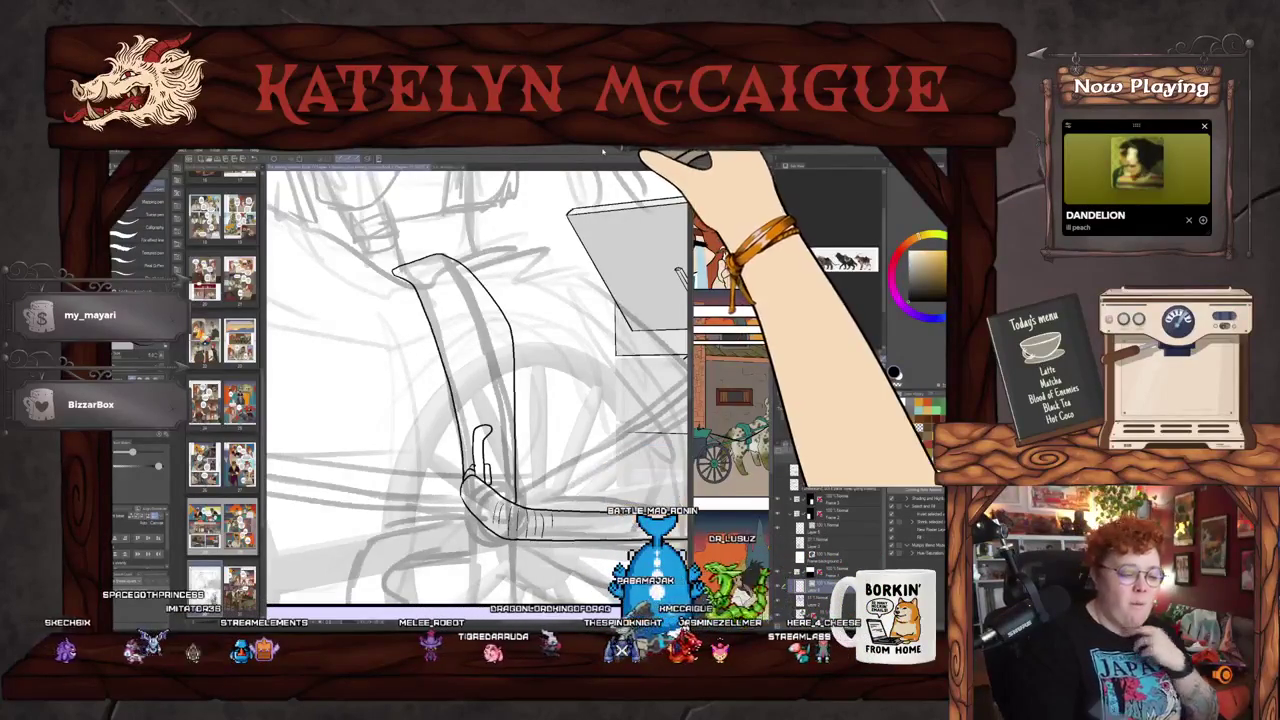
left_click_drag(523, 437, 521, 426)
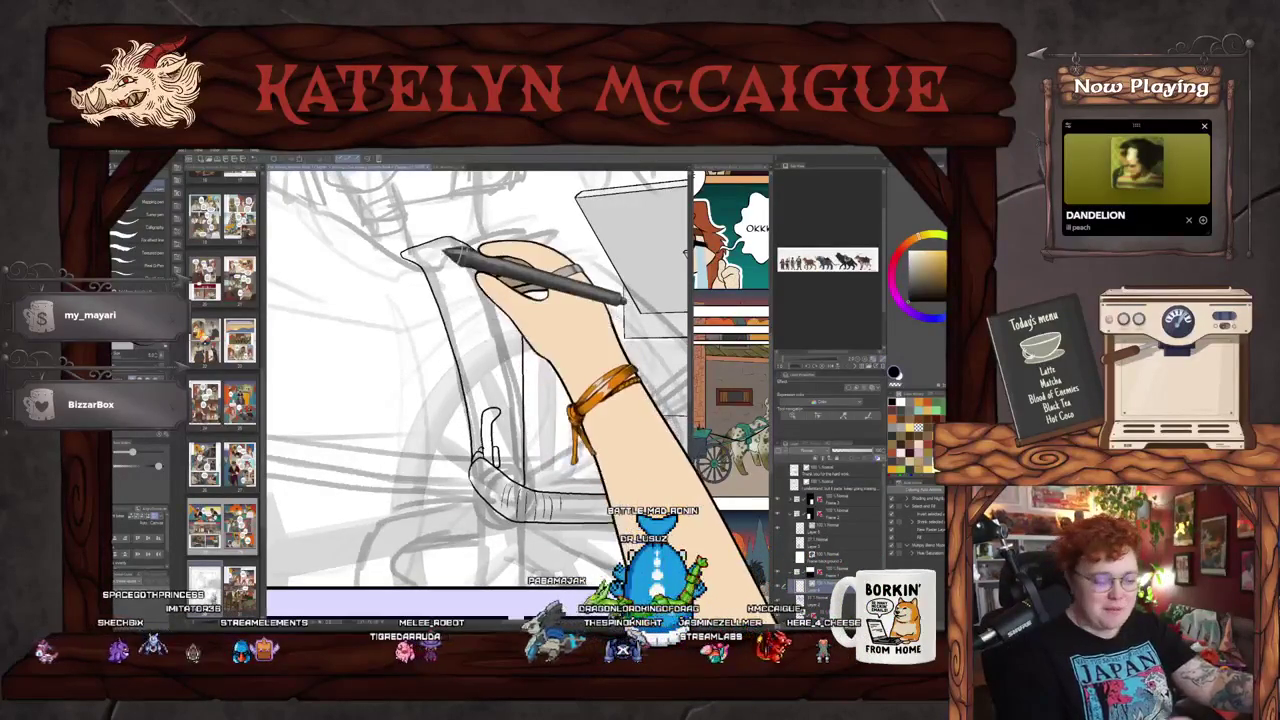
left_click_drag(446, 284, 472, 348)
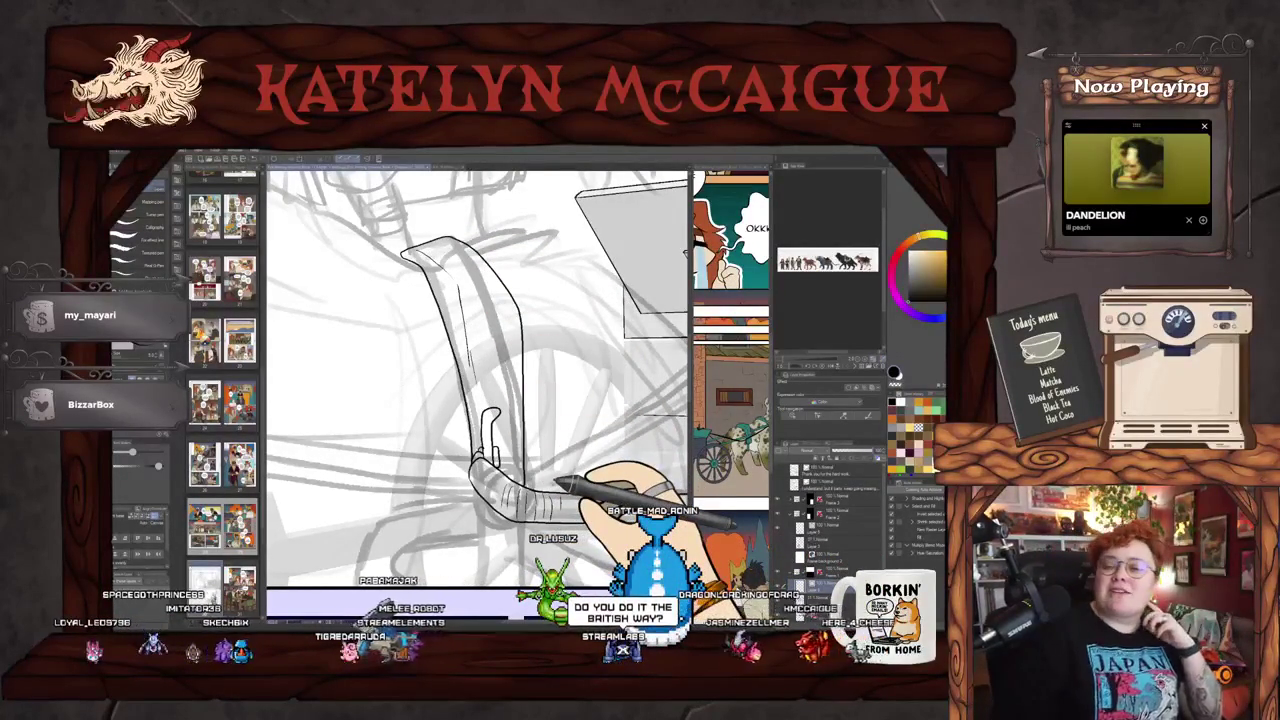
left_click_drag(560, 485, 580, 395)
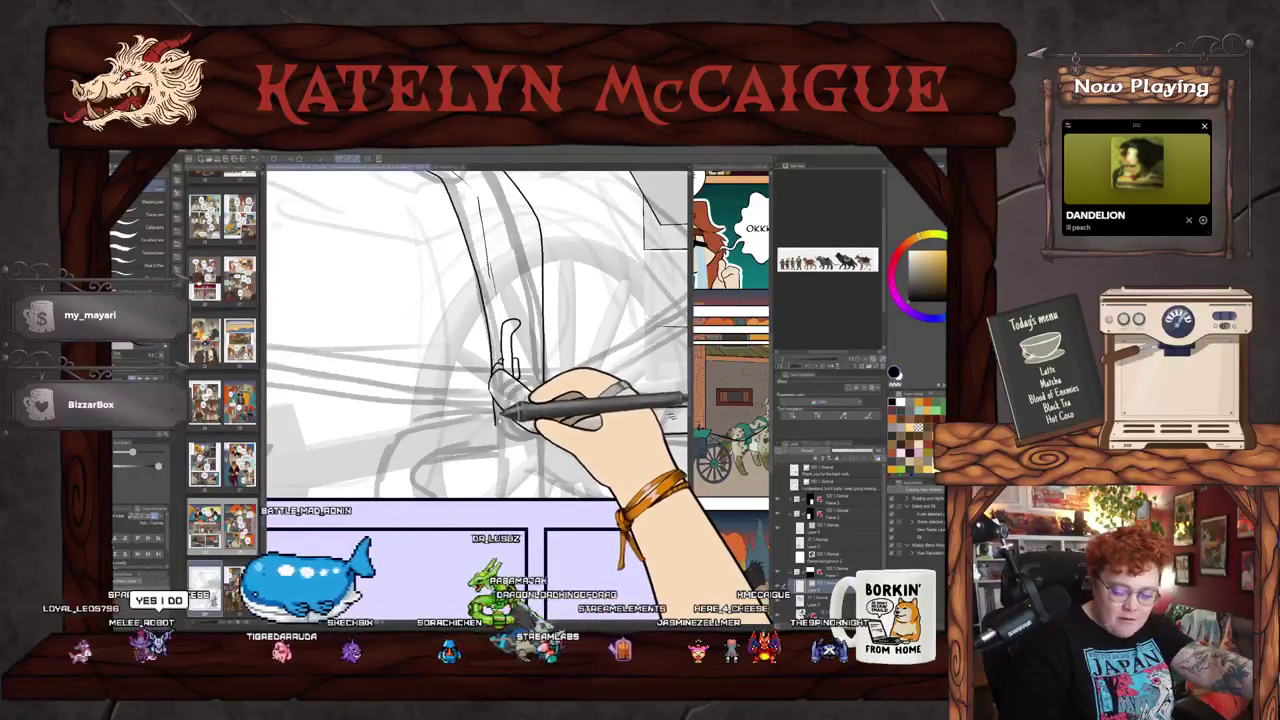
left_click_drag(495, 385, 555, 440)
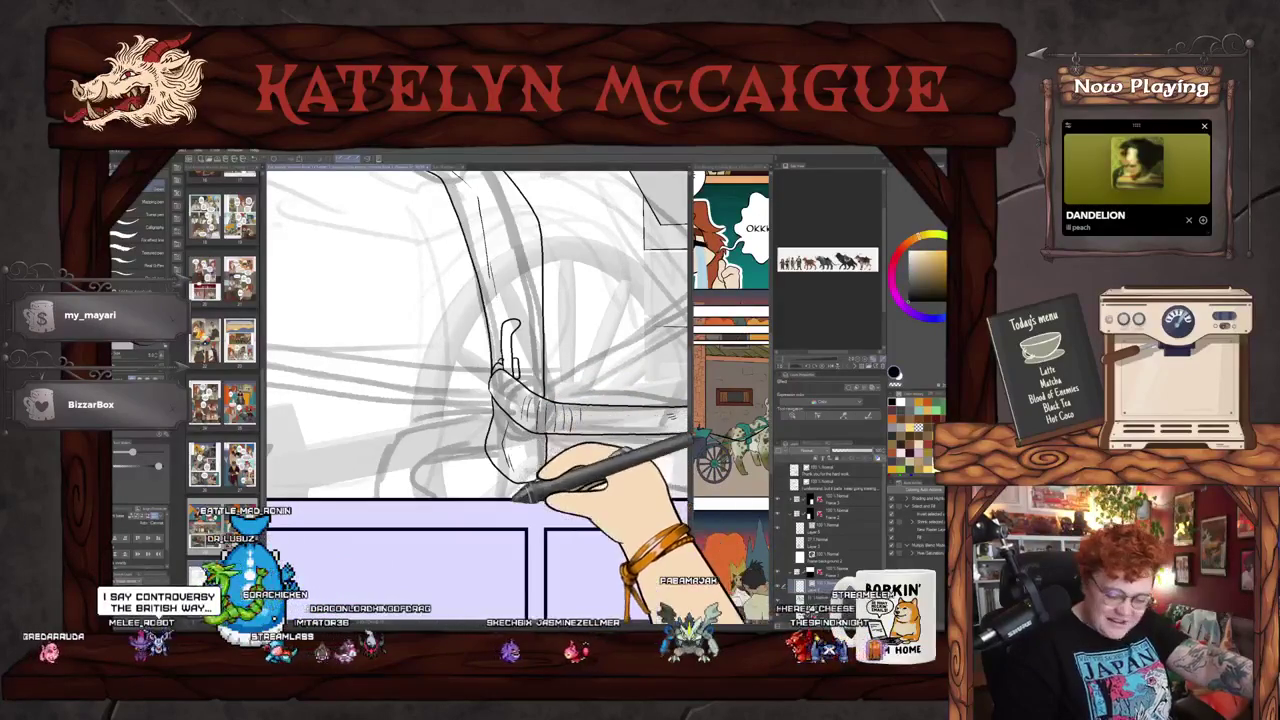
left_click_drag(512, 460, 539, 412)
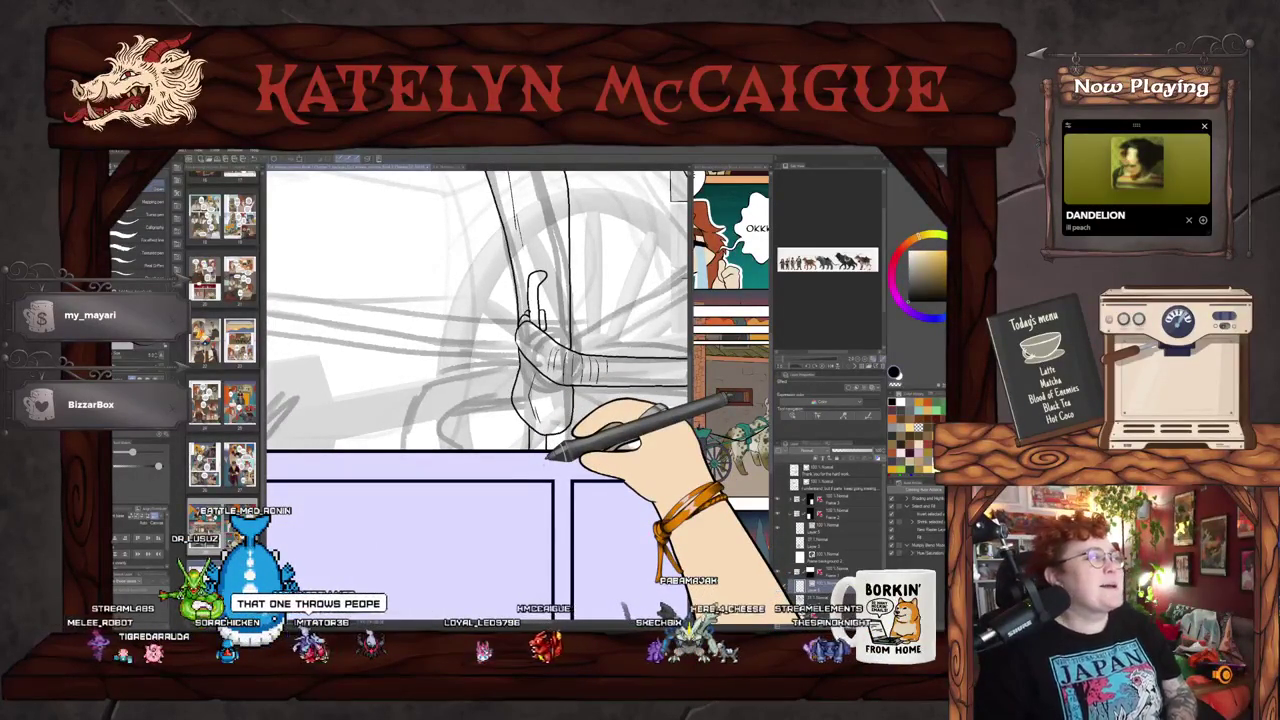
mouse_move(609, 409)
left_mouse_down()
mouse_move(560, 470)
mouse_move(606, 480)
left_mouse_up()
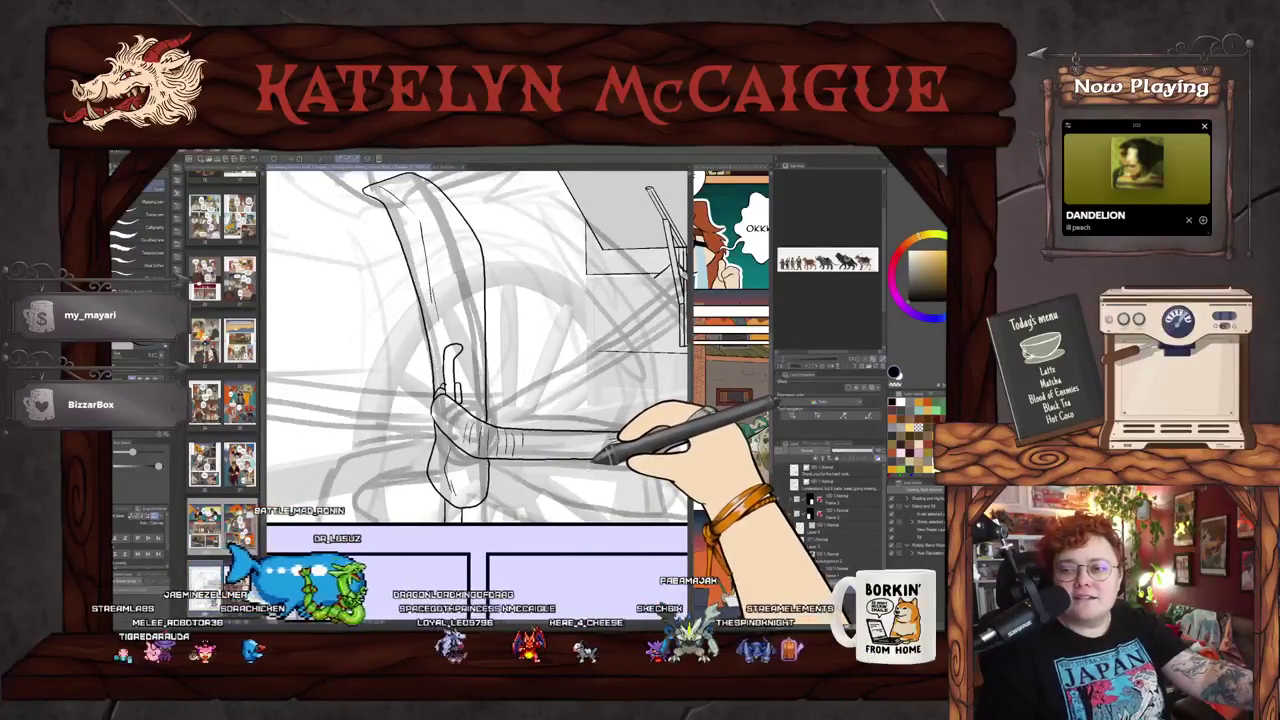
left_click_drag(567, 483, 548, 493)
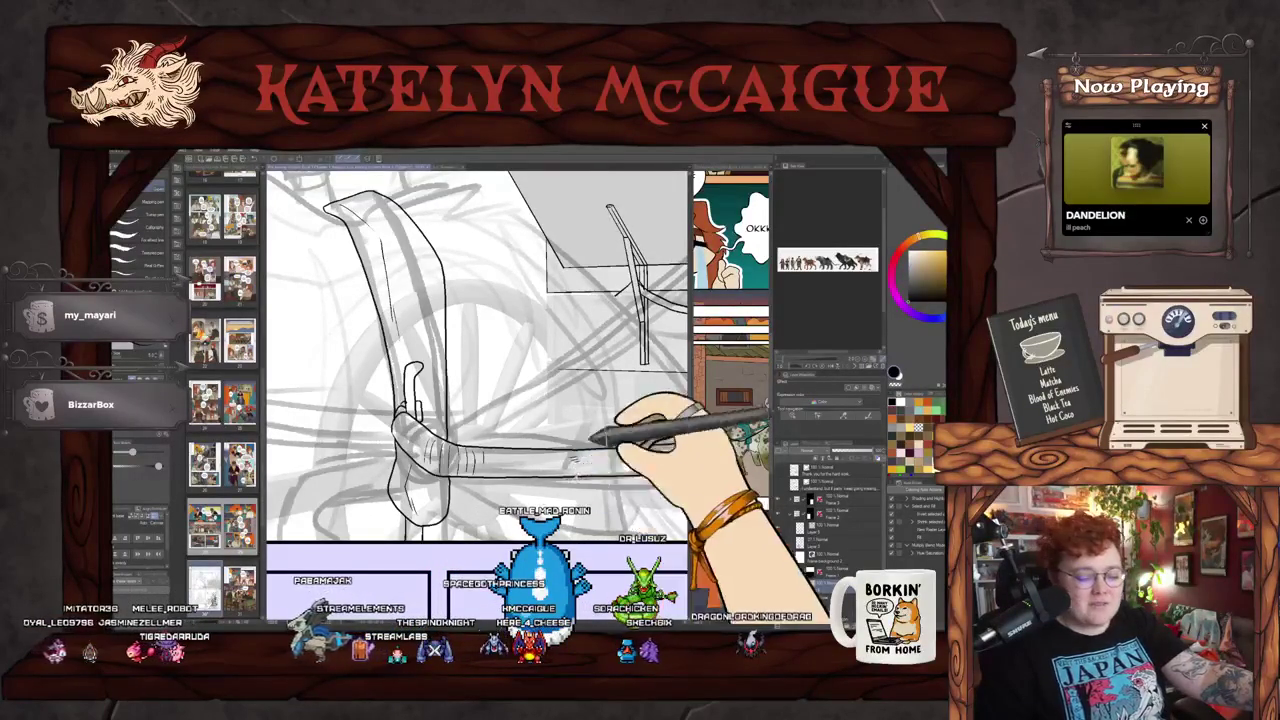
Step: Ink the outline of the cart's board area near the mane, zooming between strokes
scroll(478, 360, "up", 2)
scroll(478, 360, "up", 2)
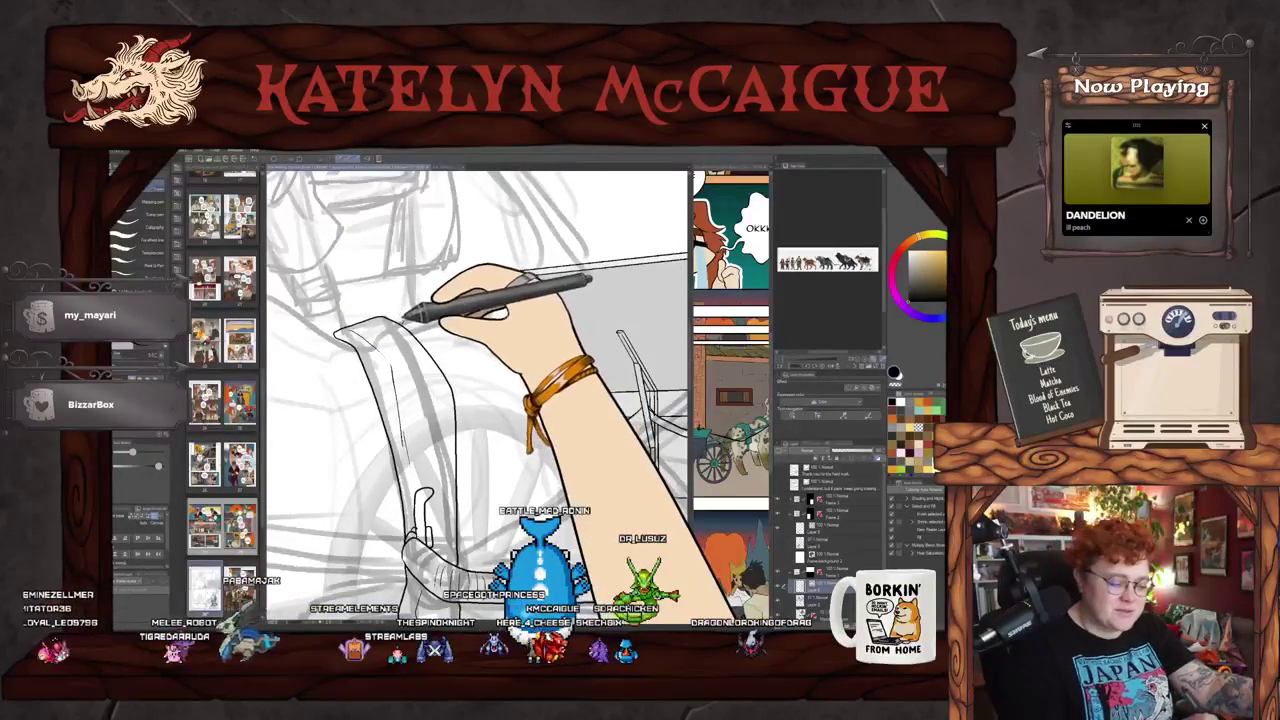
mouse_move(510, 272)
left_mouse_down()
mouse_move(595, 375)
mouse_move(560, 414)
left_mouse_up()
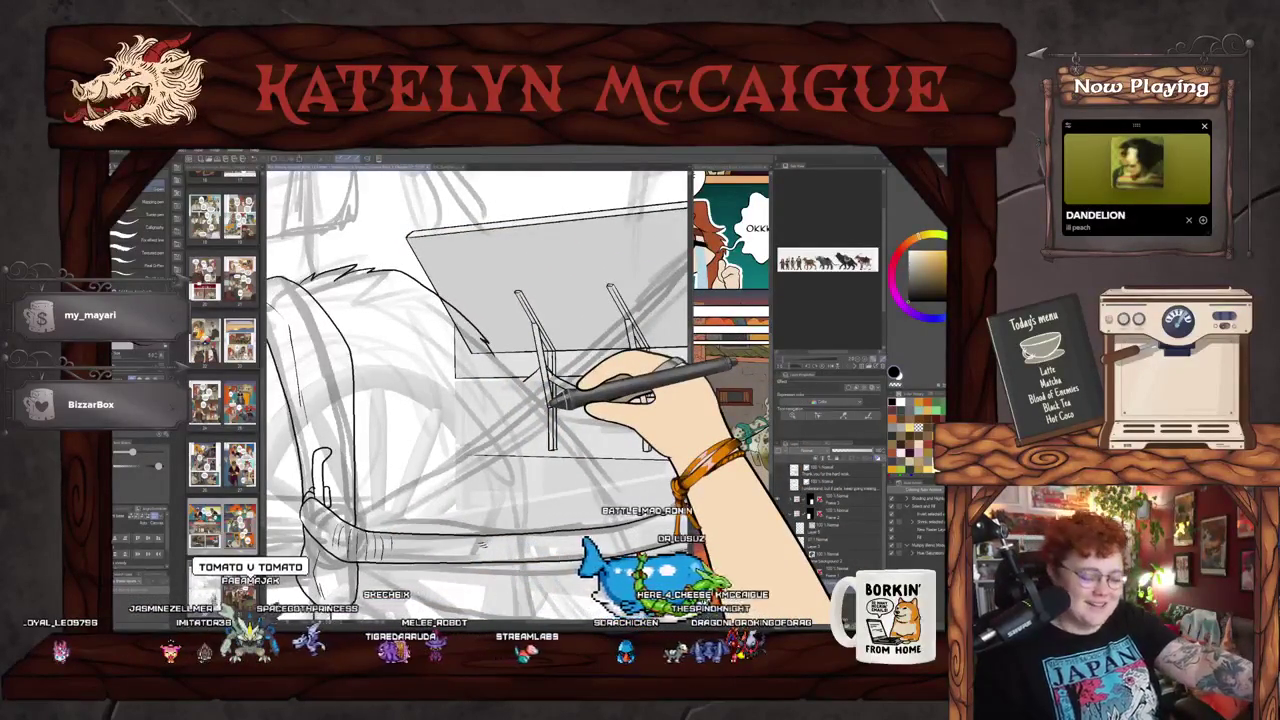
scroll(548, 400, "down", 3)
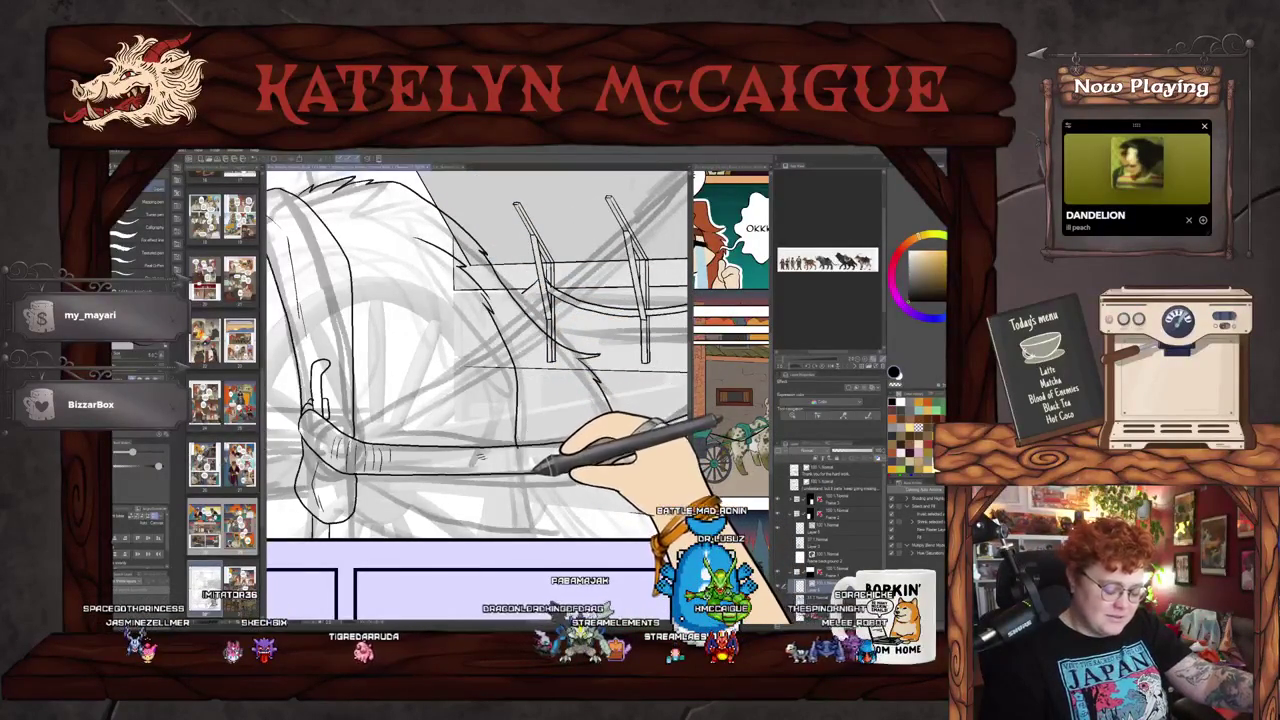
scroll(565, 535, "up", 2)
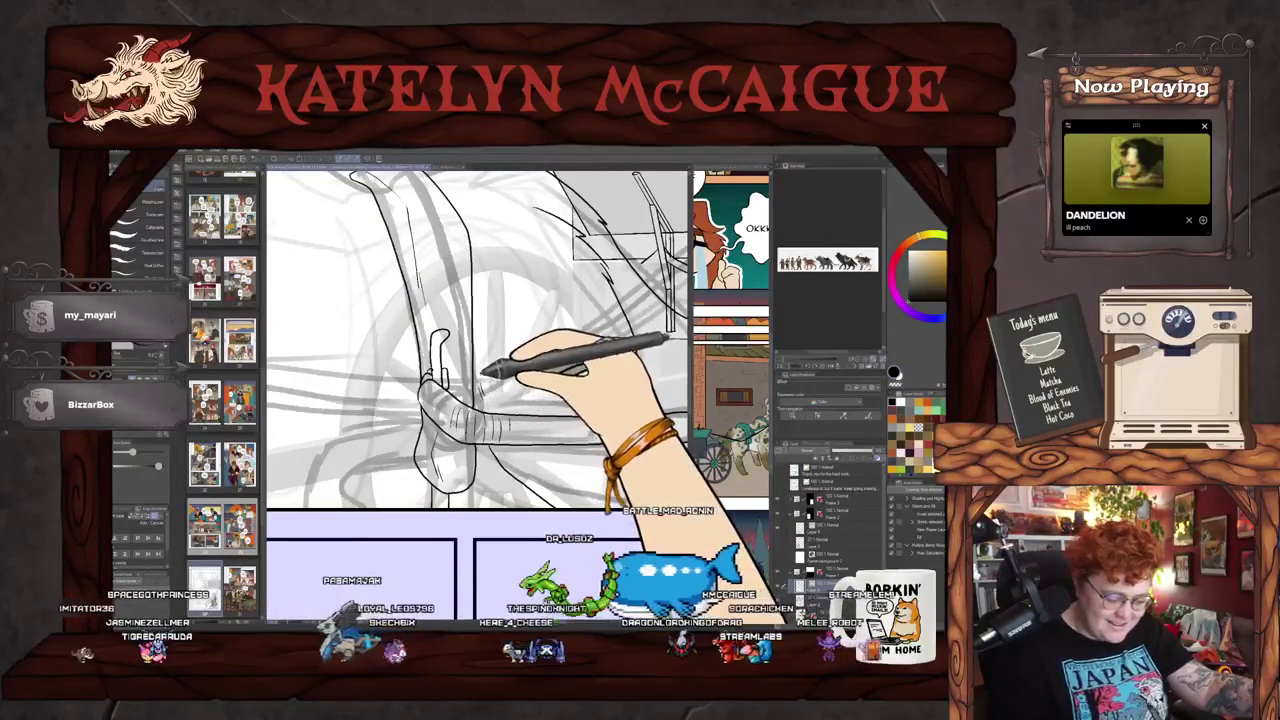
Step: Rotate and pan to the cart bench, then ink the second vertical rail post
left_click_drag(555, 505, 575, 455)
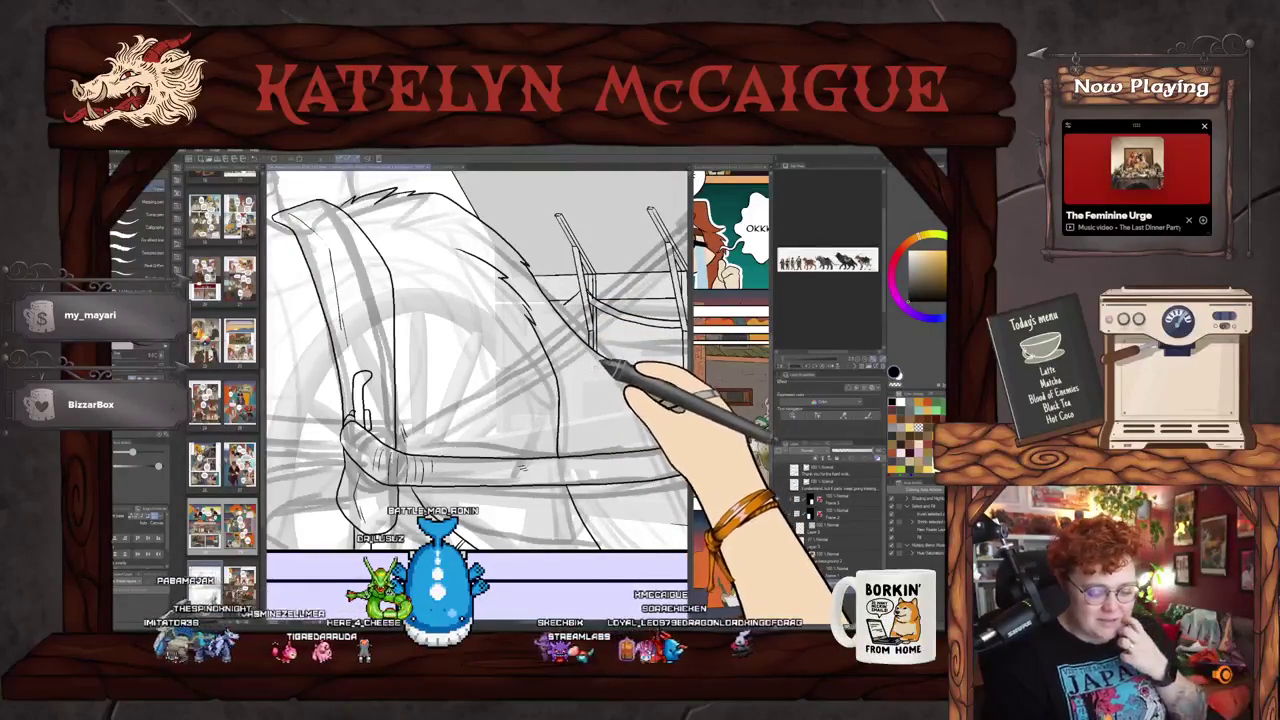
left_click_drag(597, 378, 547, 318)
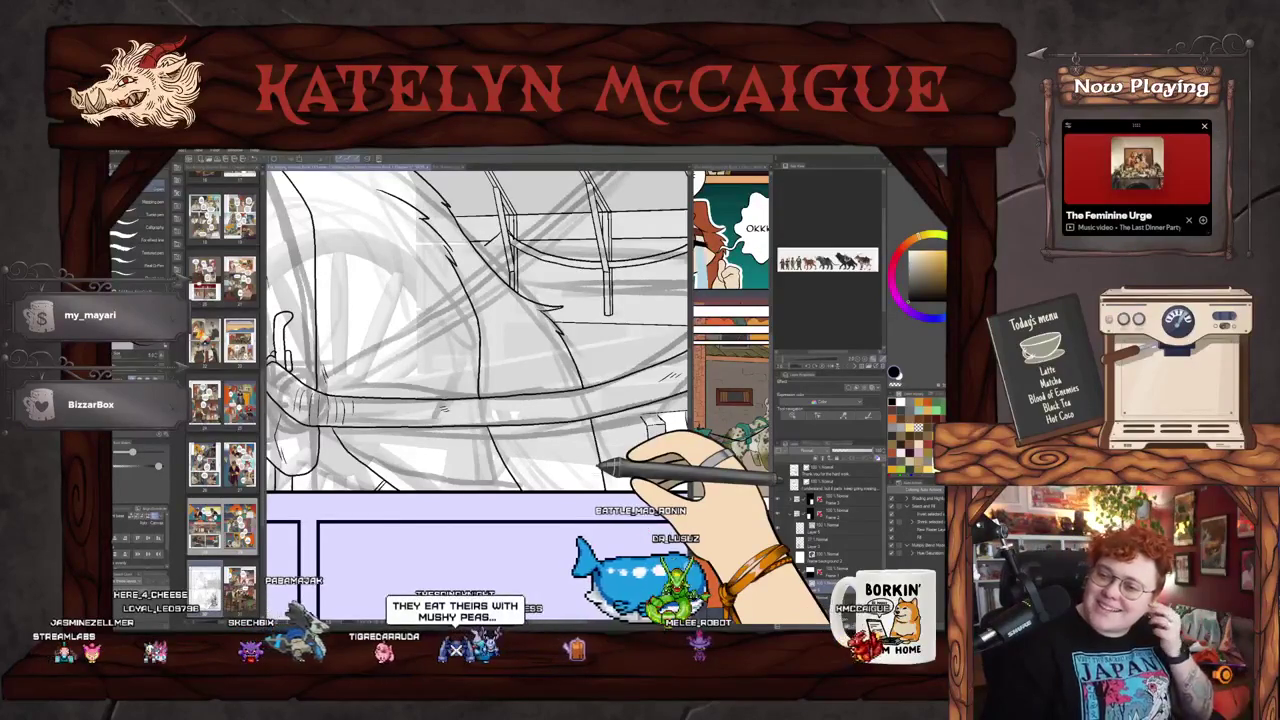
left_click_drag(600, 543, 700, 500)
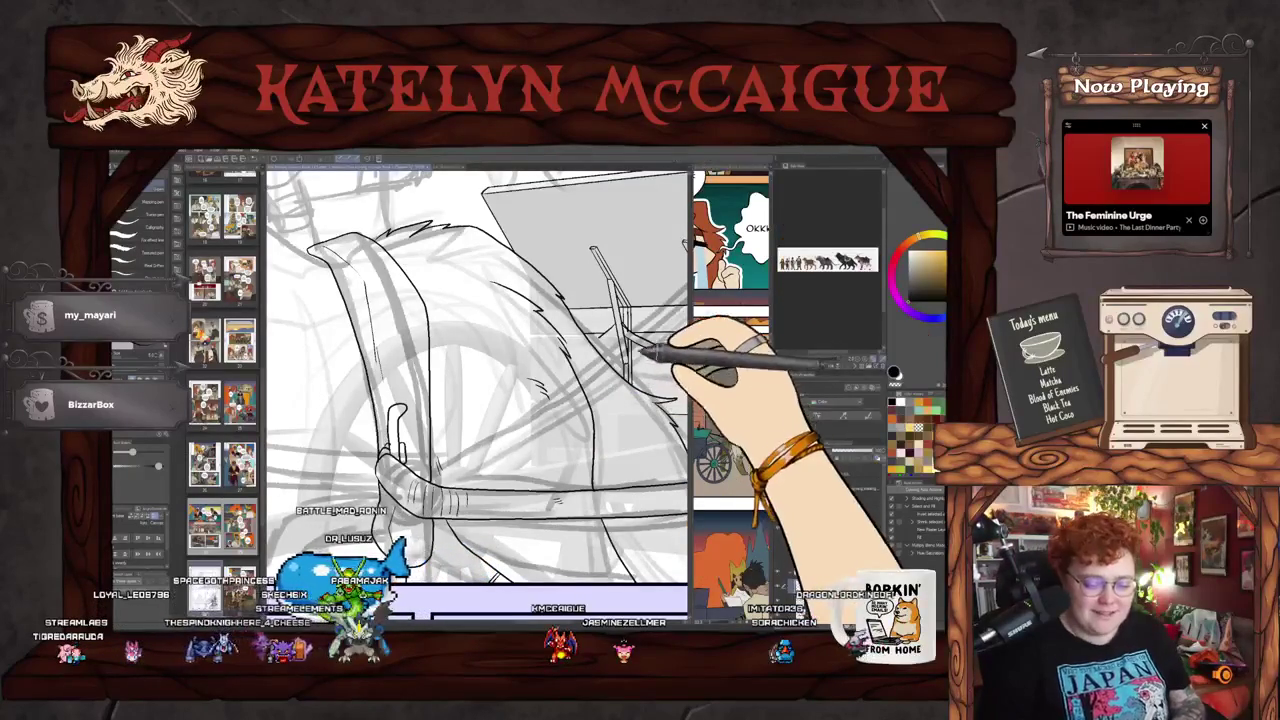
left_click_drag(603, 332, 620, 300)
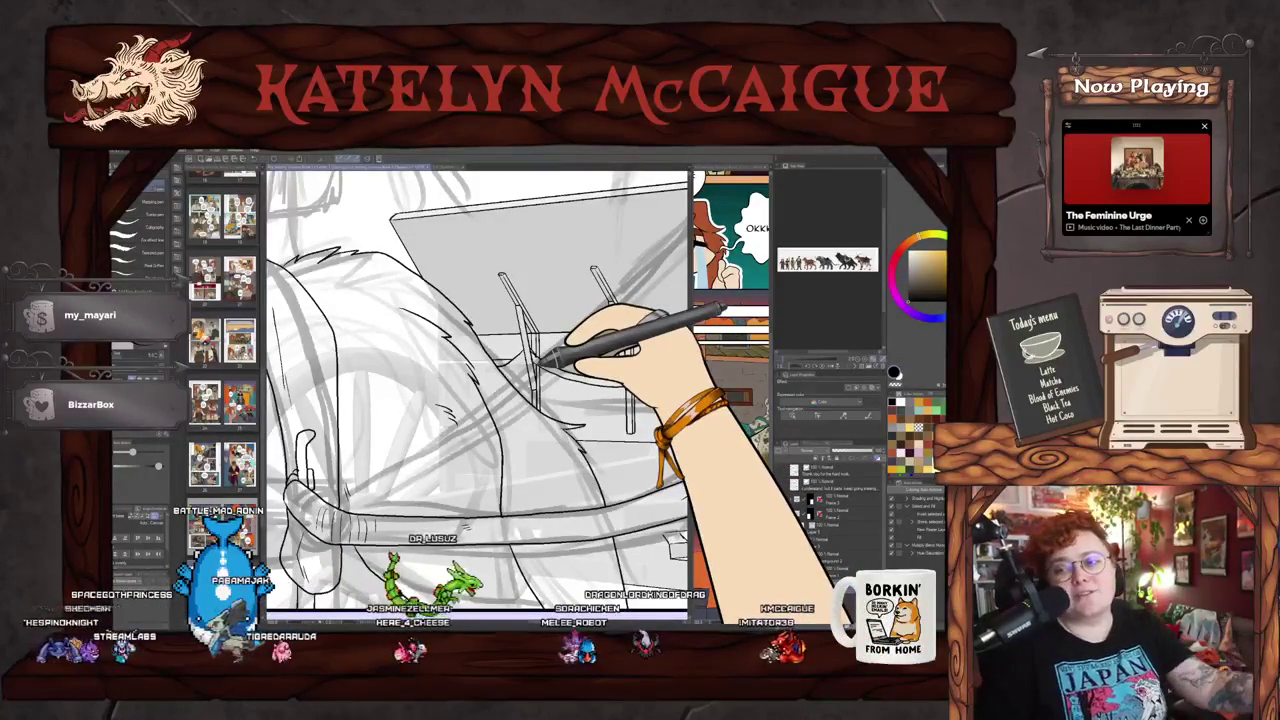
Step: Zoom in and ink the lower horizontal rail across the bases of the upright posts
scroll(540, 365, "up", 2)
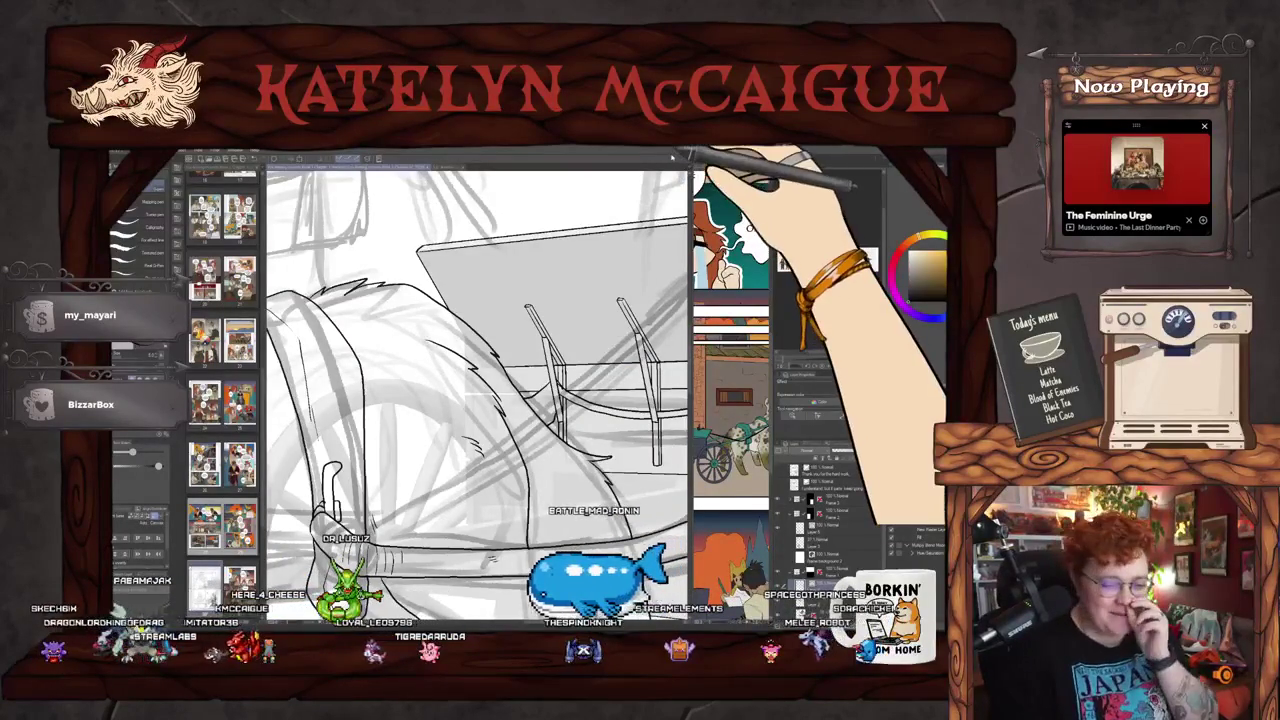
Step: Zoom out to the rider and ink the pole line down to the panel bottom
scroll(478, 370, "up", 3)
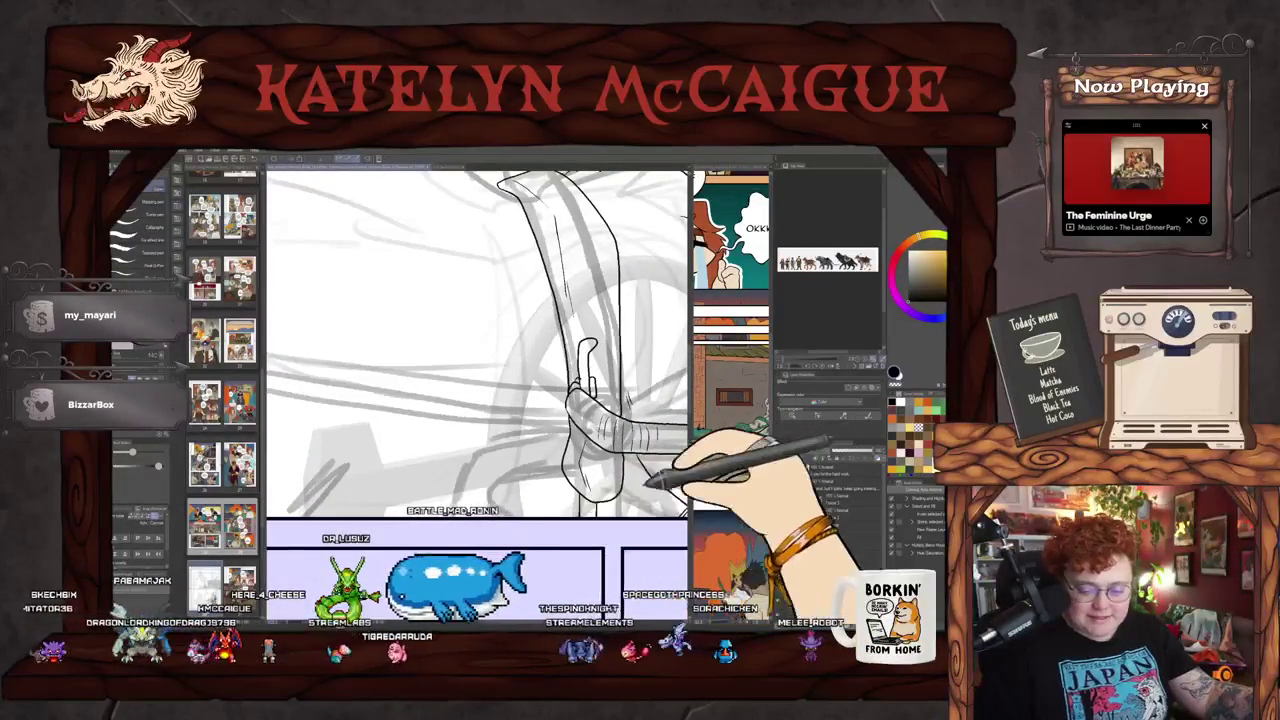
scroll(478, 370, "up", 2)
scroll(478, 370, "down", 2)
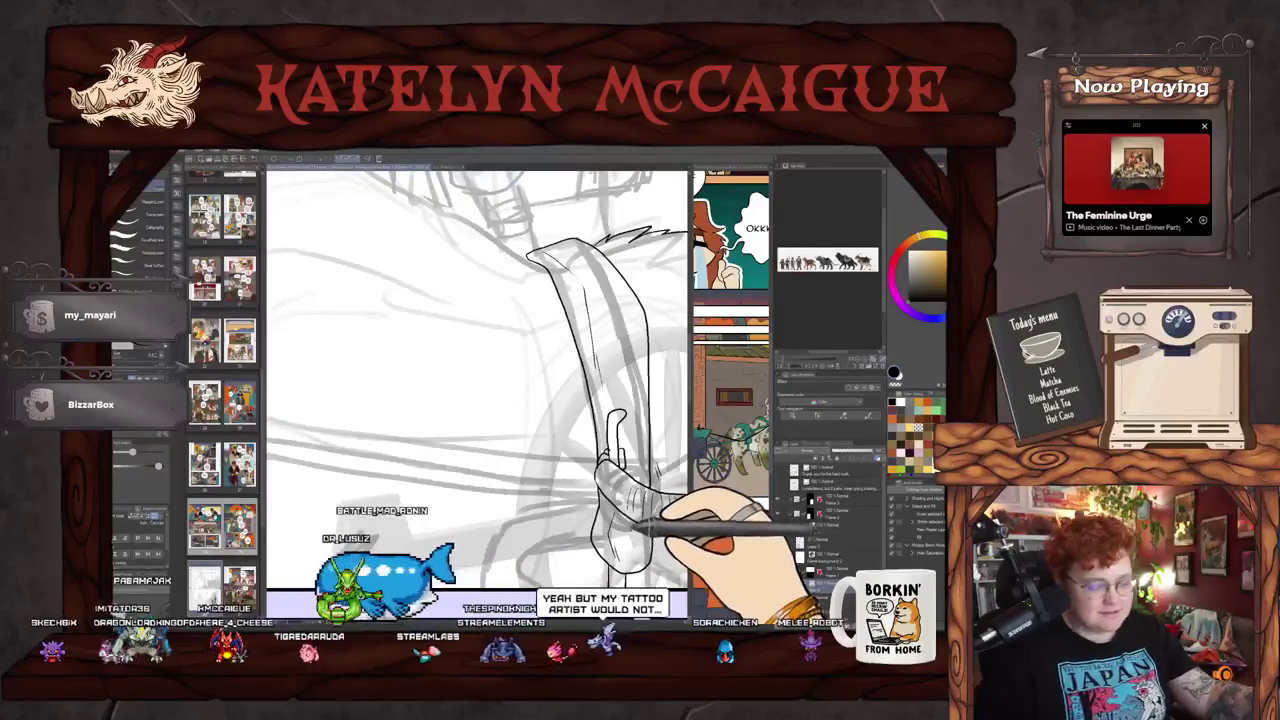
scroll(478, 370, "down", 2)
scroll(625, 505, "down", 2)
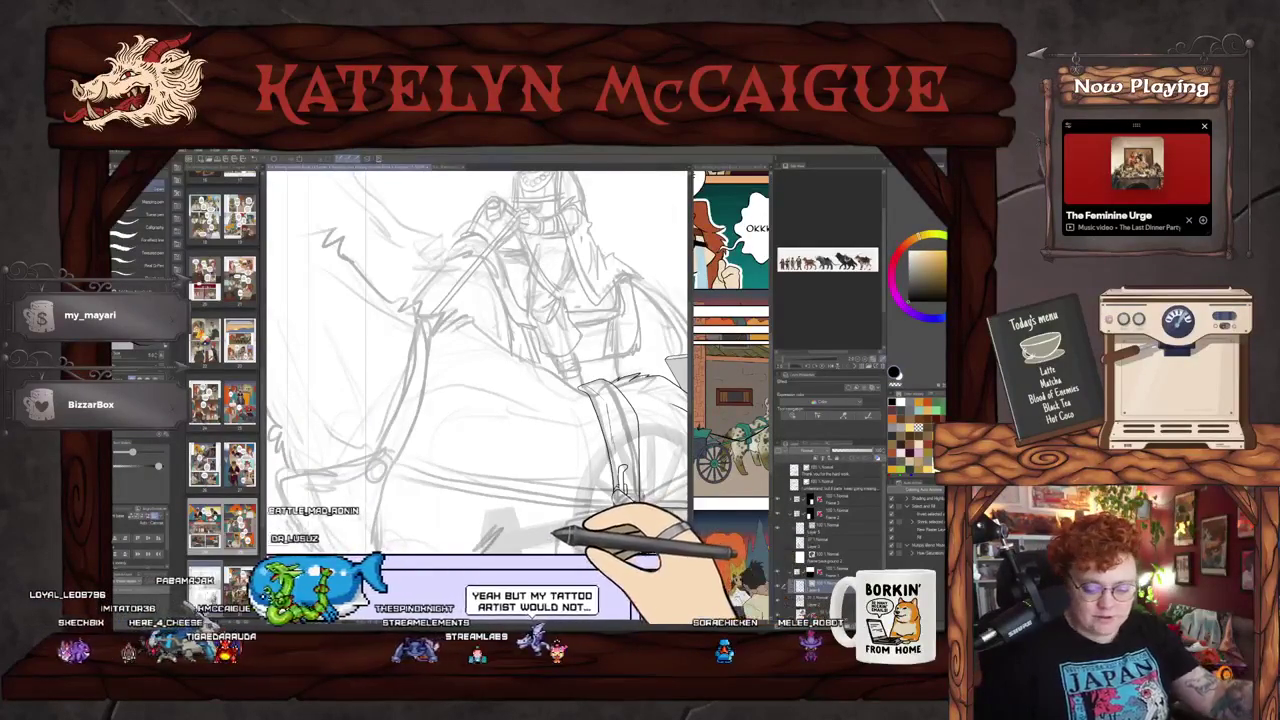
scroll(700, 455, "up", 3)
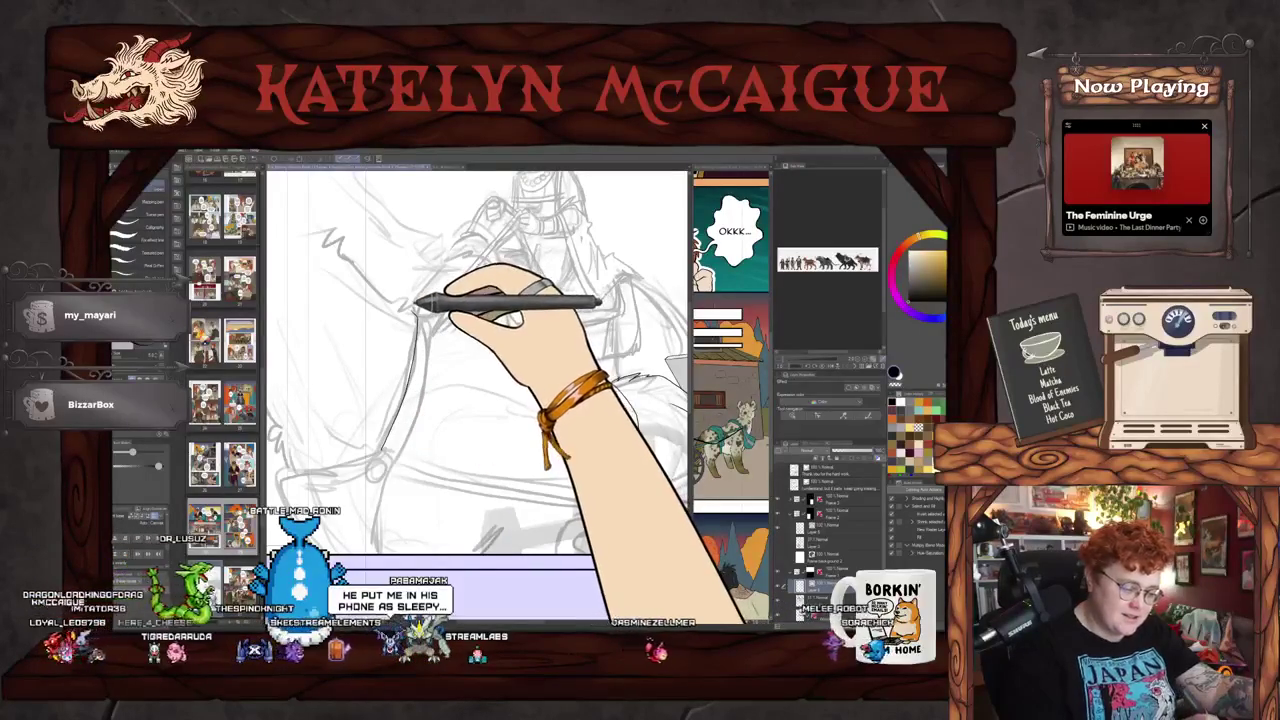
left_click_drag(446, 315, 430, 400)
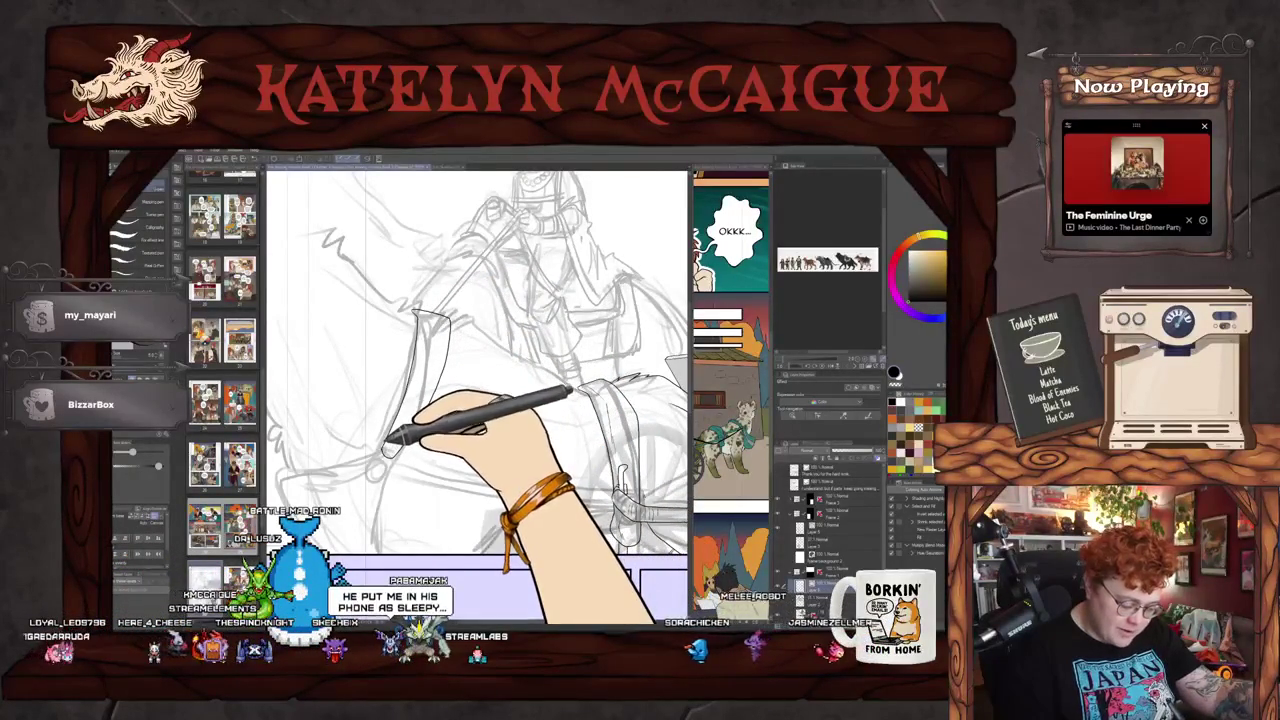
mouse_move(480, 531)
left_mouse_down()
mouse_move(566, 531)
mouse_move(586, 443)
mouse_move(580, 386)
mouse_move(488, 458)
mouse_move(490, 490)
left_mouse_up()
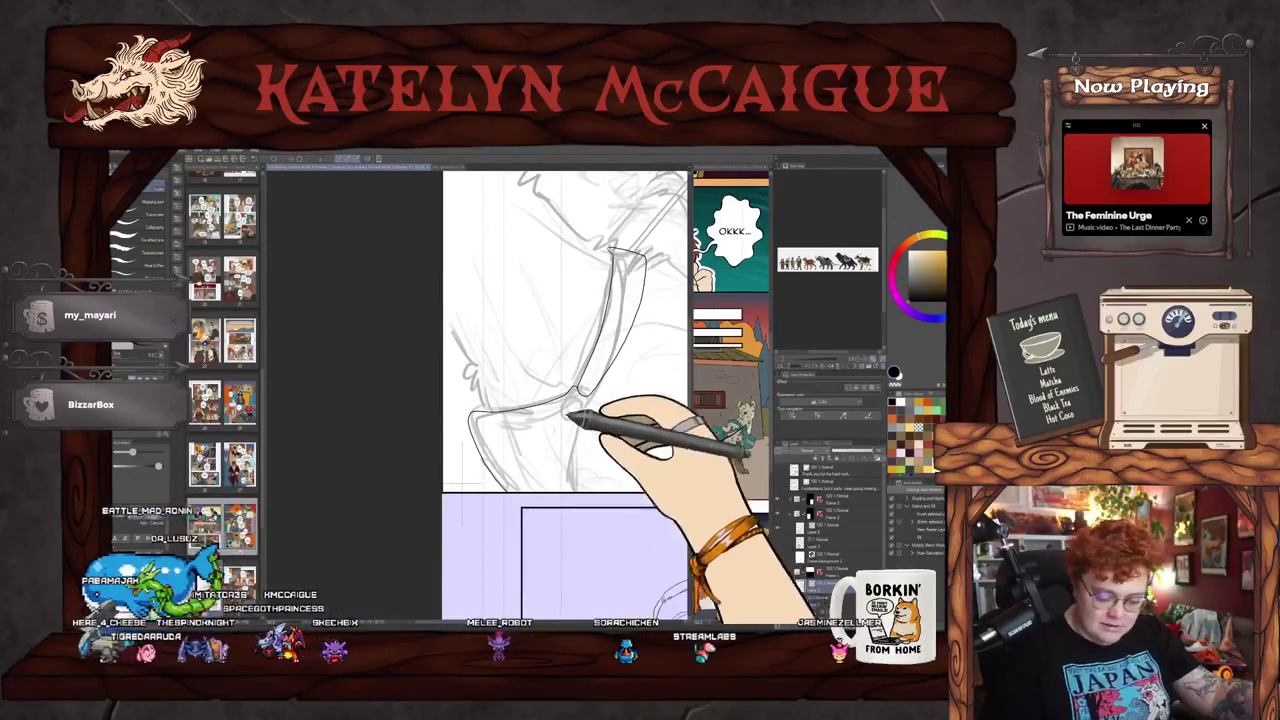
left_click_drag(584, 397, 572, 490)
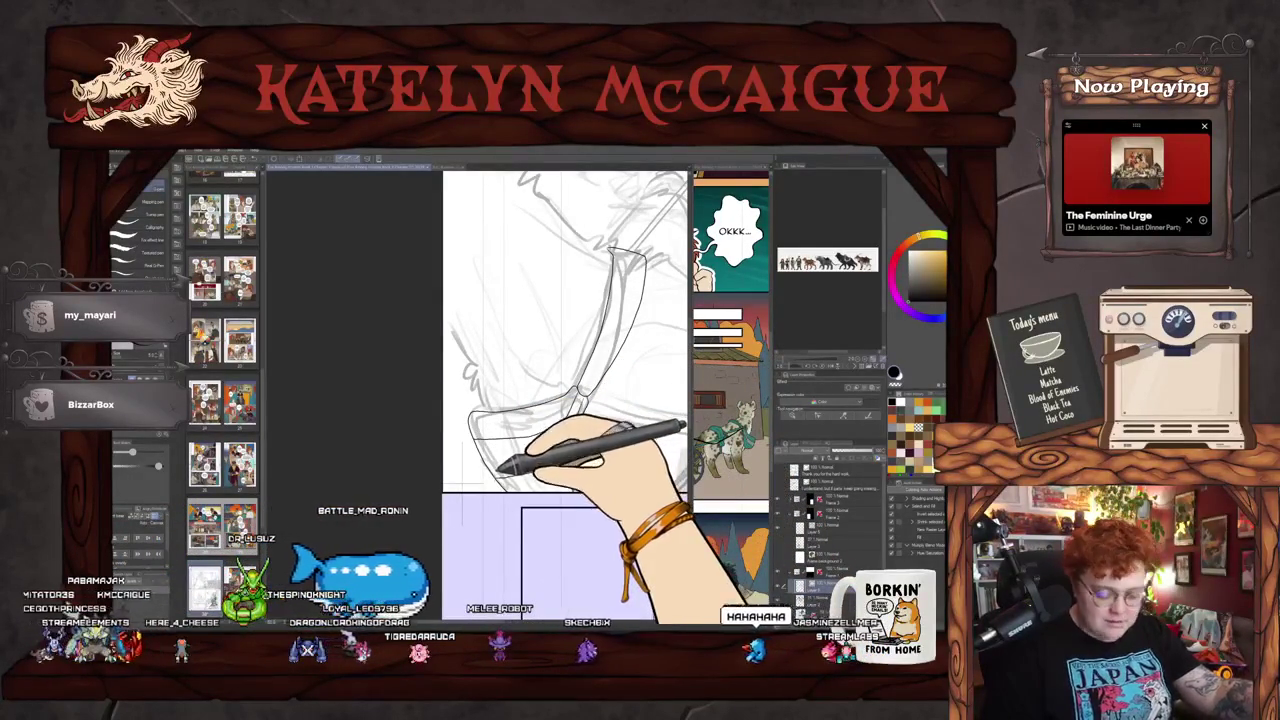
Step: Pan the view left and up to bring the rider's torso into view
left_click_drag(500, 463, 408, 481)
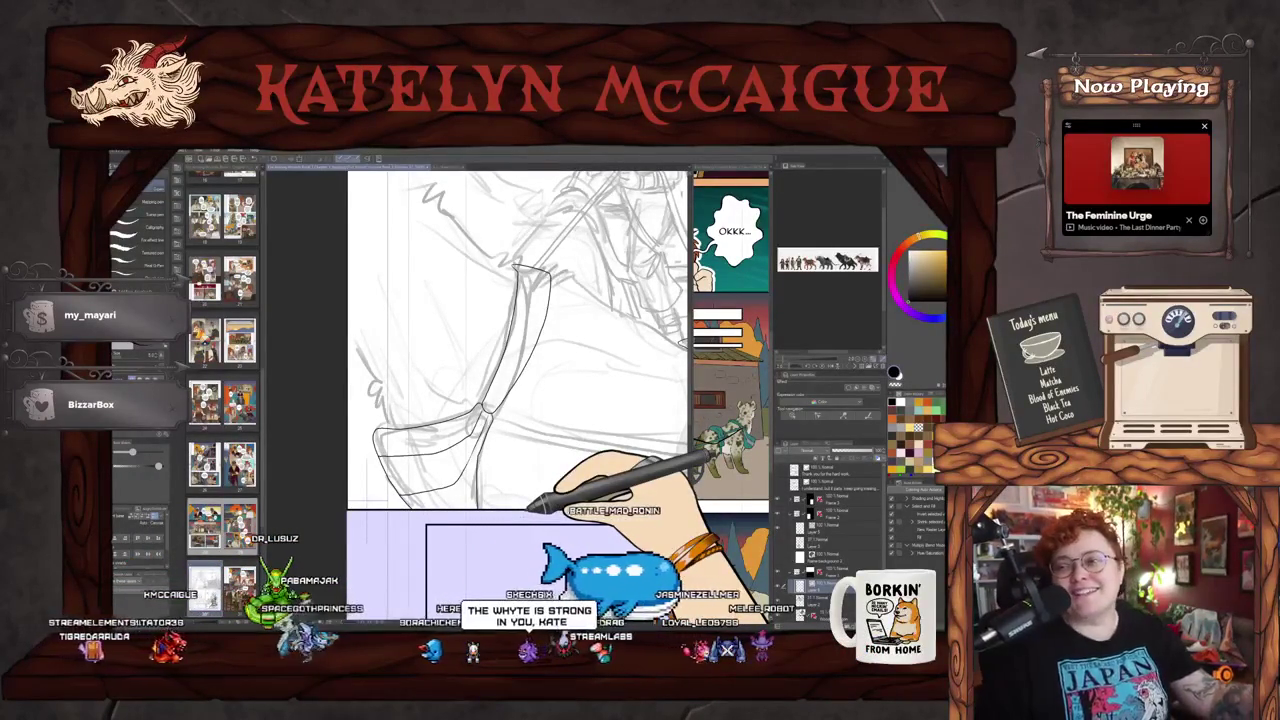
left_click_drag(528, 506, 614, 457)
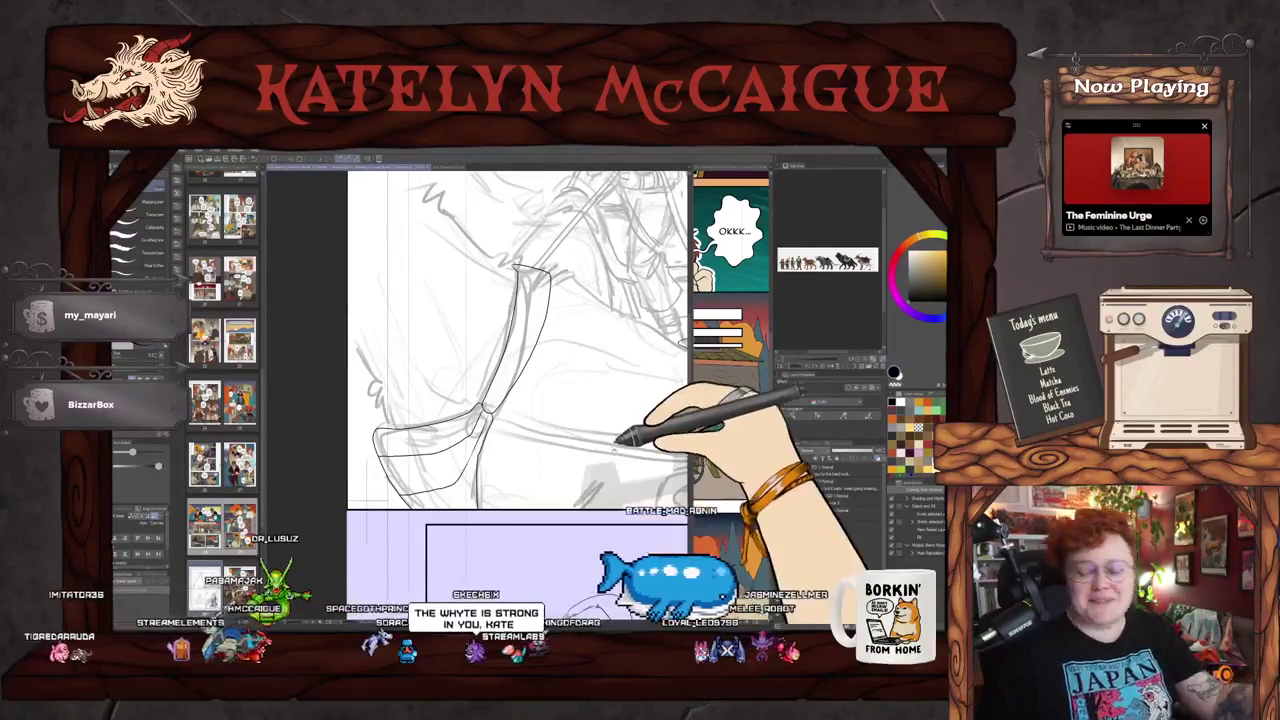
mouse_move(541, 511)
left_mouse_down()
mouse_move(463, 533)
mouse_move(515, 513)
mouse_move(614, 437)
mouse_move(610, 385)
left_mouse_up()
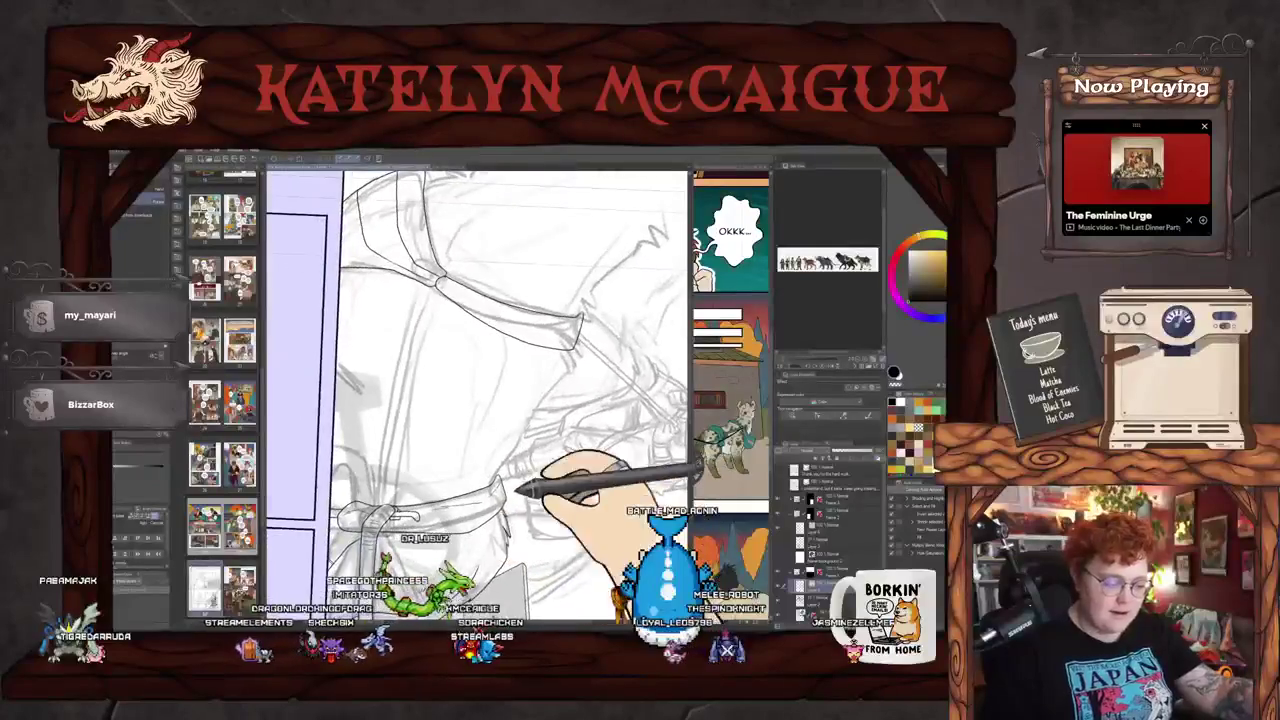
Step: Ink two parallel lines down the rider's torso, rotate the canvas, and retrace the shaft line
left_click_drag(571, 257, 523, 443)
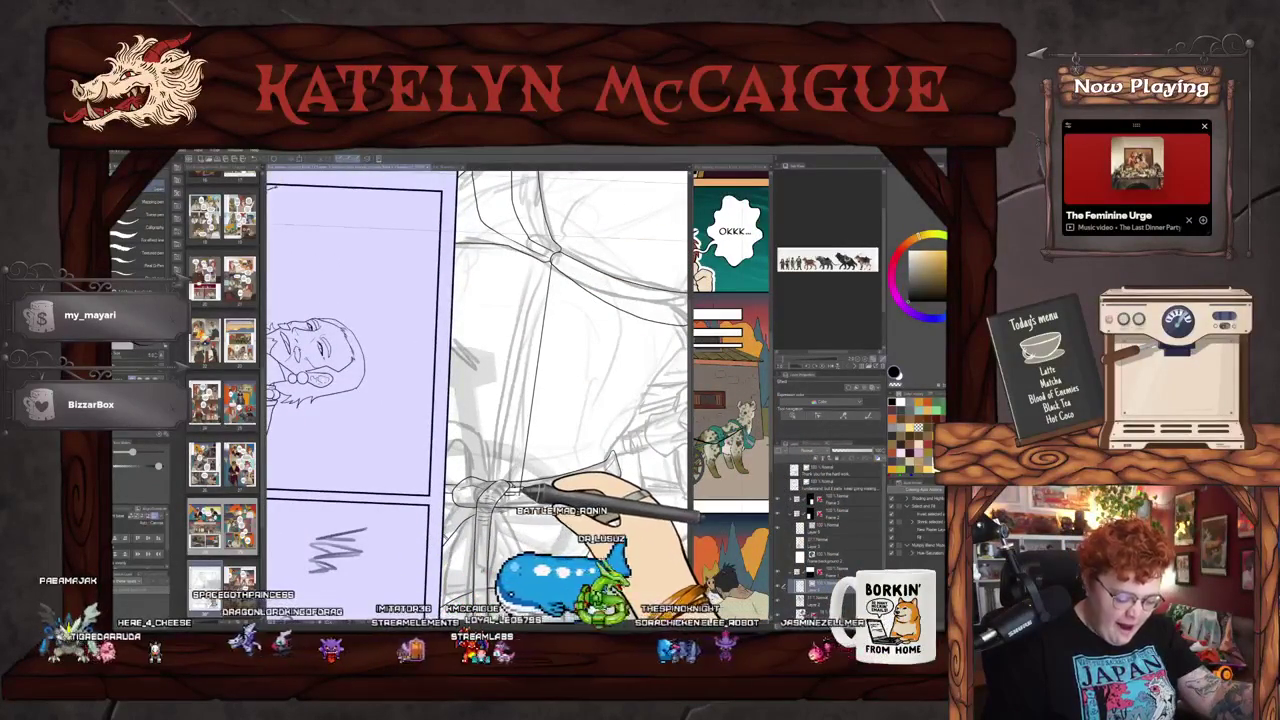
mouse_move(553, 340)
left_mouse_down()
mouse_move(535, 510)
mouse_move(526, 486)
left_mouse_up()
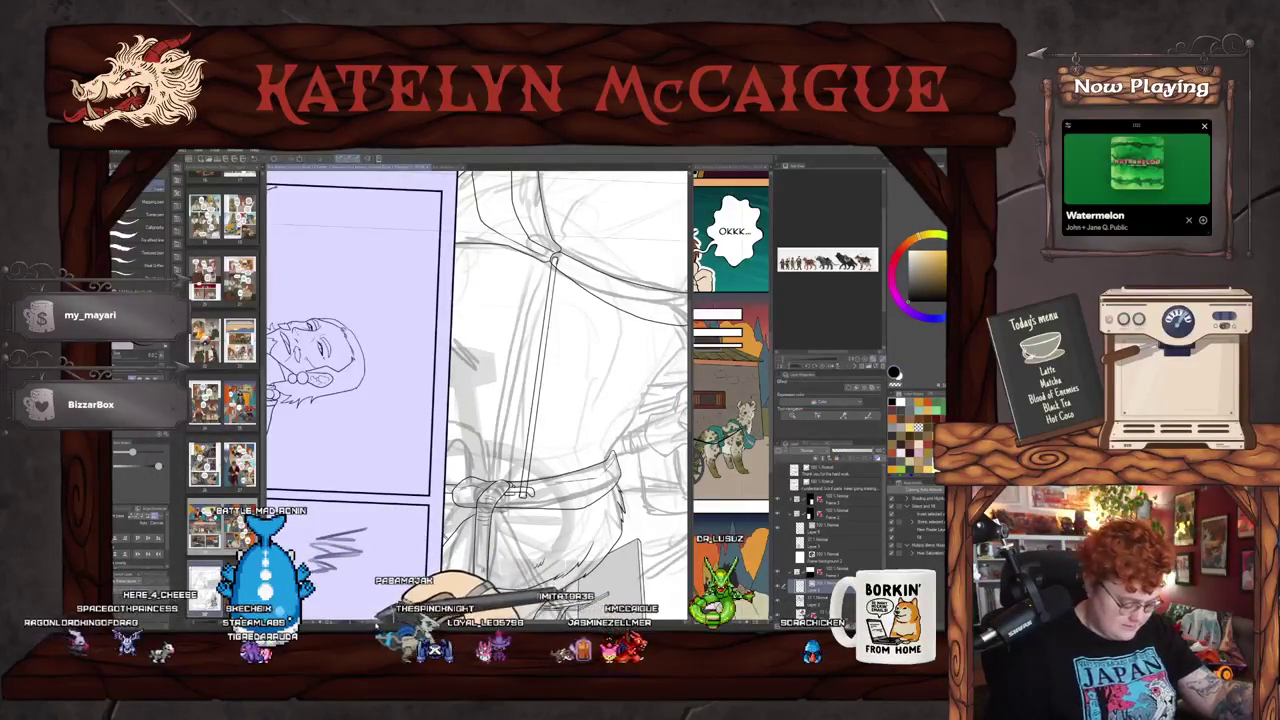
key("ctrl+@")
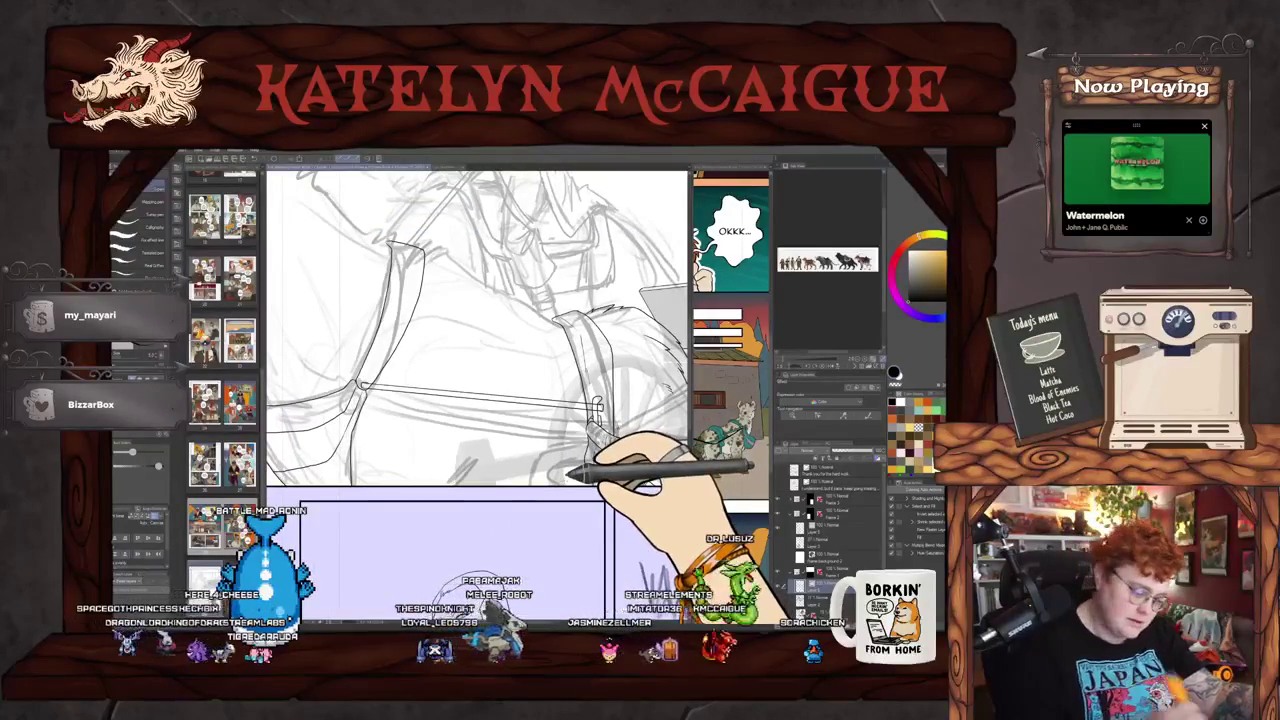
left_click_drag(429, 377, 610, 410)
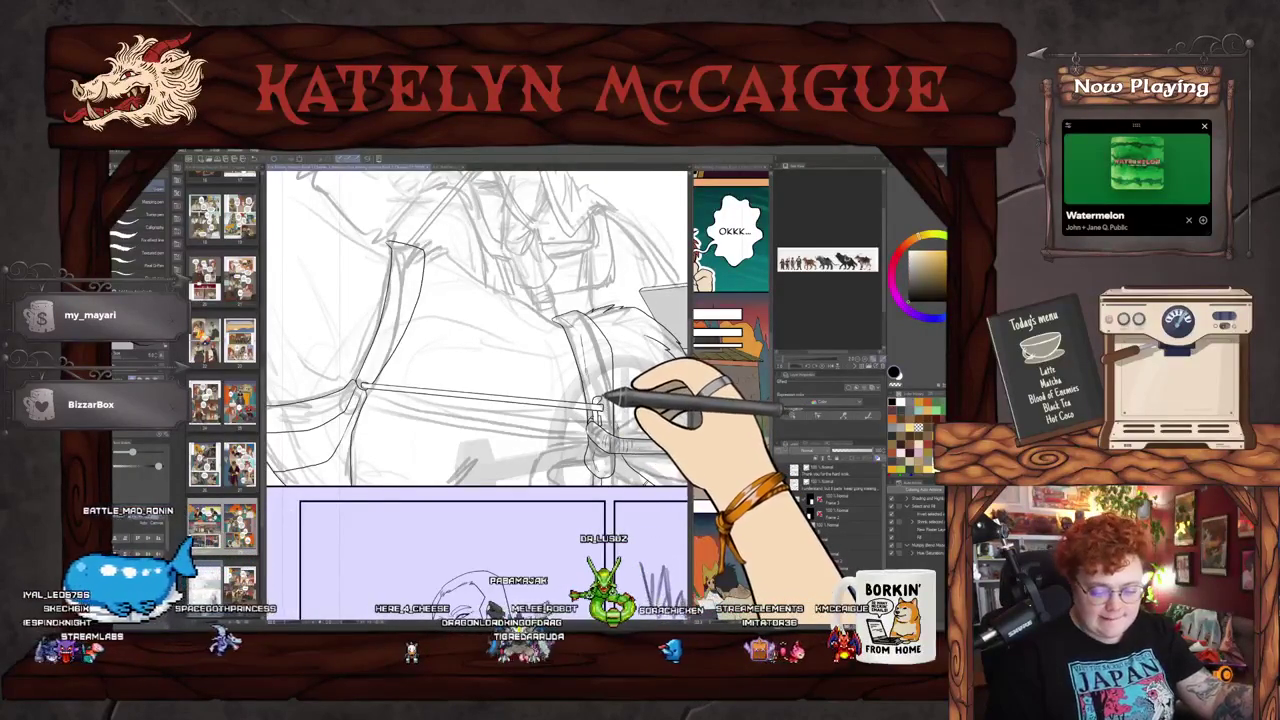
scroll(540, 455, "left", 3)
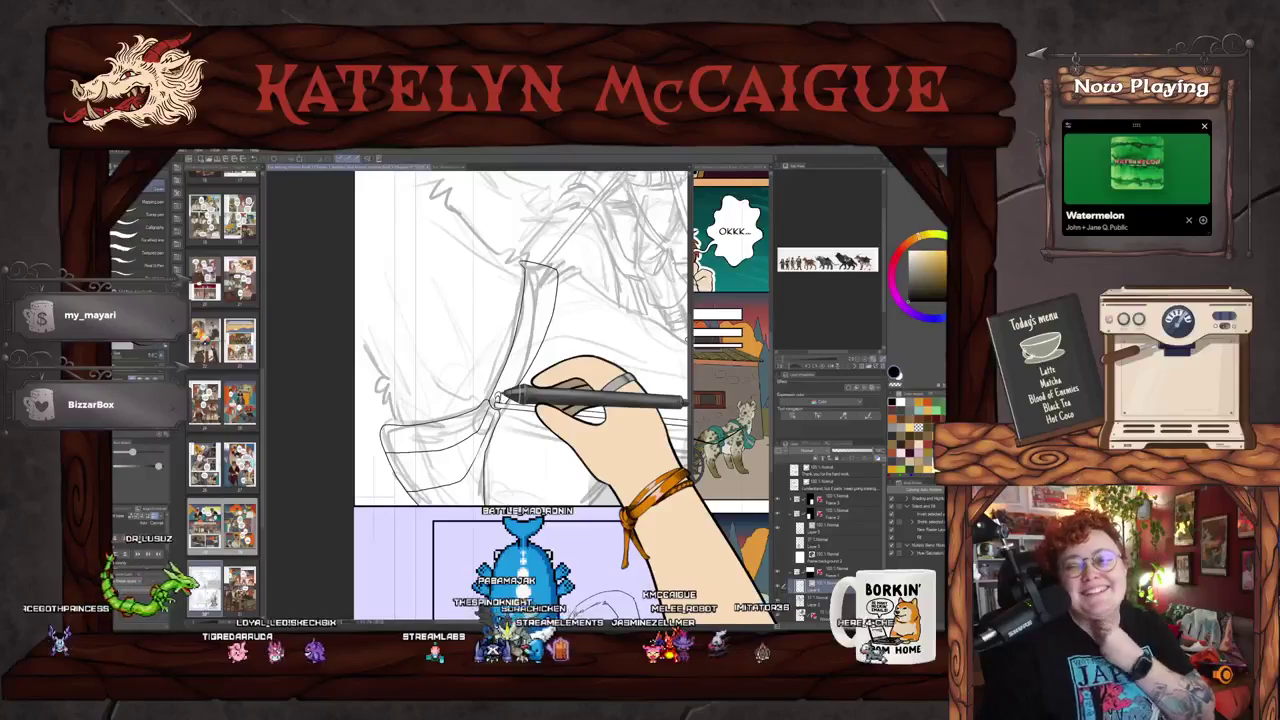
Step: Ink a short harness line on the horse's head, then pan toward its chest and shaft
mouse_move(671, 329)
left_mouse_down()
mouse_move(525, 508)
mouse_move(643, 420)
left_mouse_up()
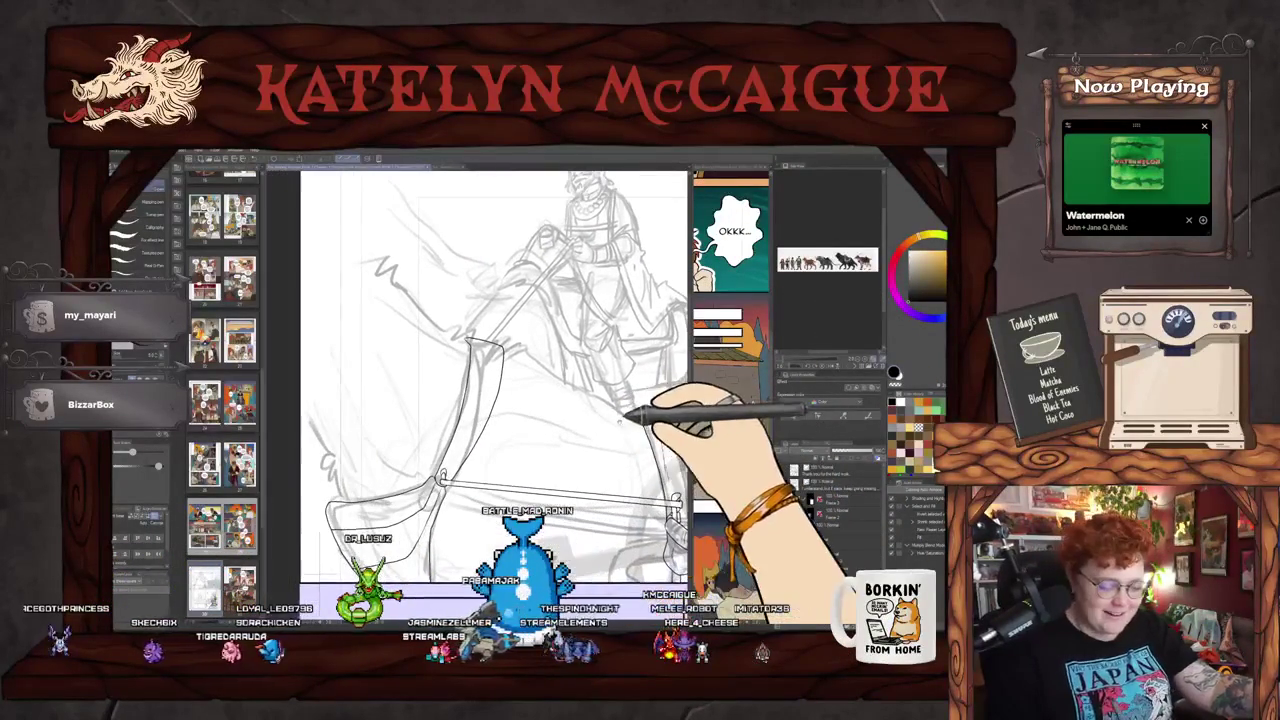
mouse_move(508, 341)
left_mouse_down()
mouse_move(667, 447)
mouse_move(562, 455)
left_mouse_up()
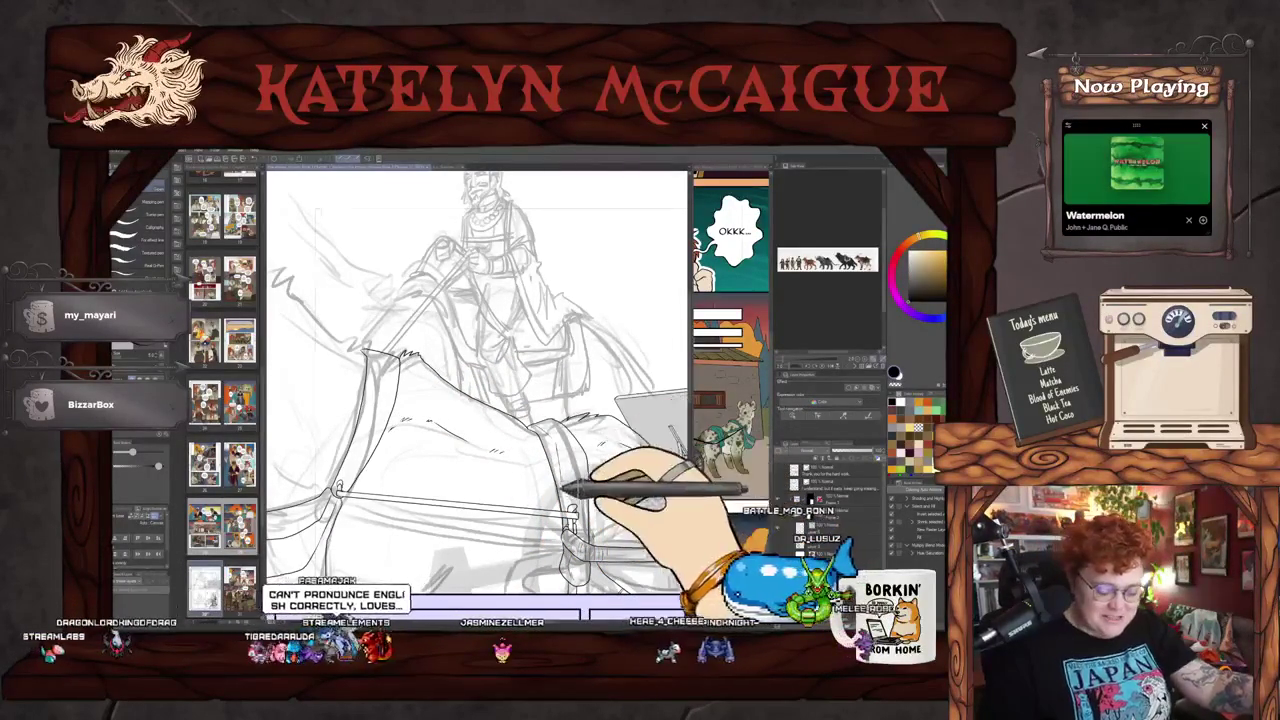
left_click_drag(565, 490, 645, 512)
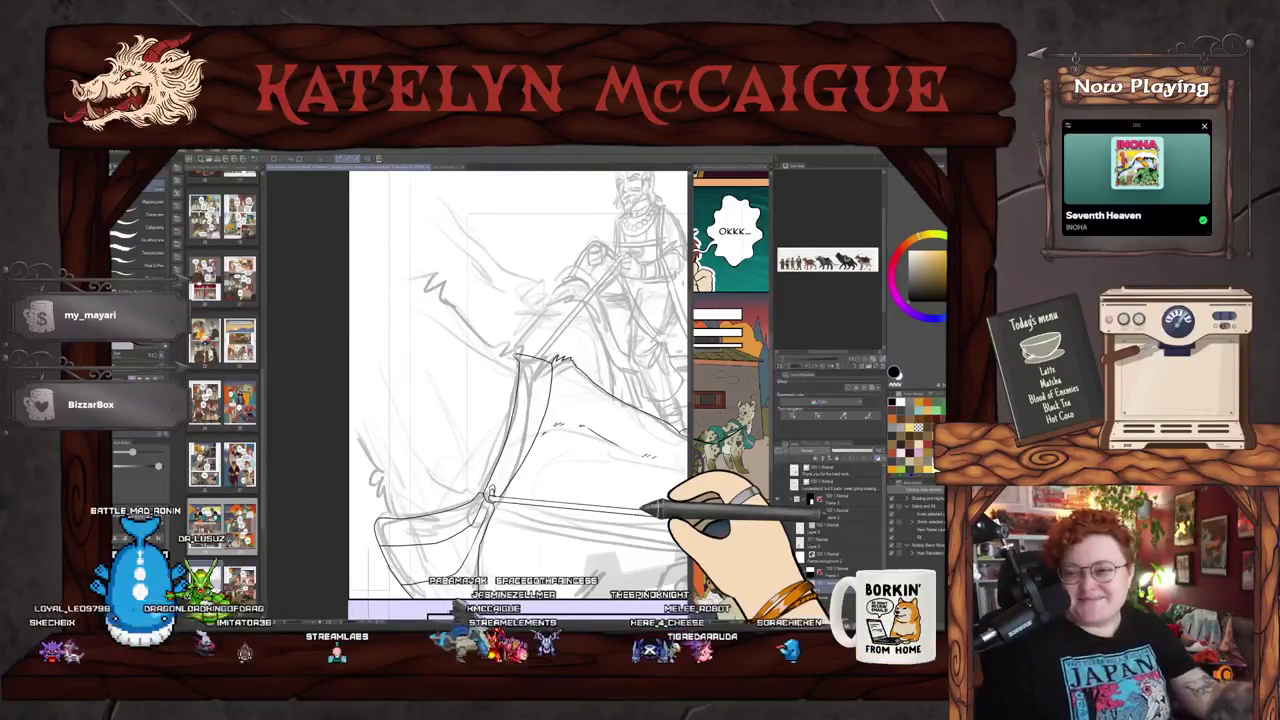
Step: Zoom out slightly and draw three zigzag strokes for the mane and short neck hairs
scroll(620, 460, "down", 3)
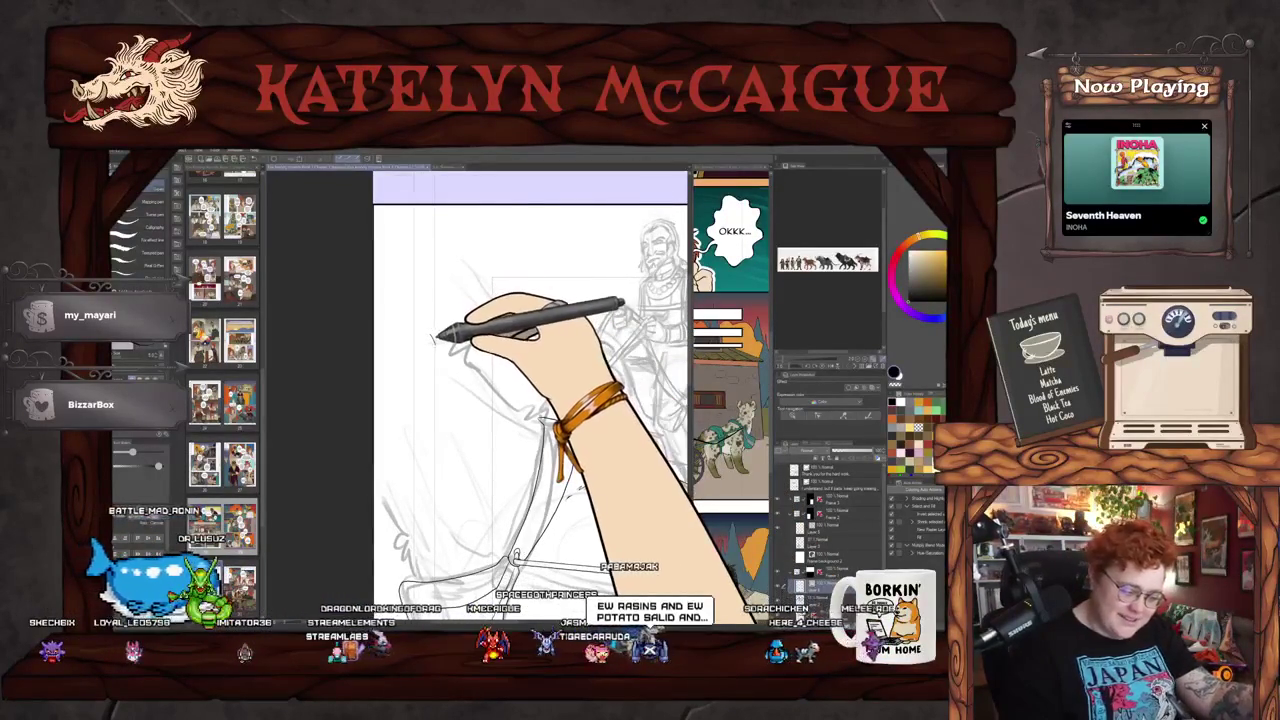
left_click_drag(431, 336, 540, 406)
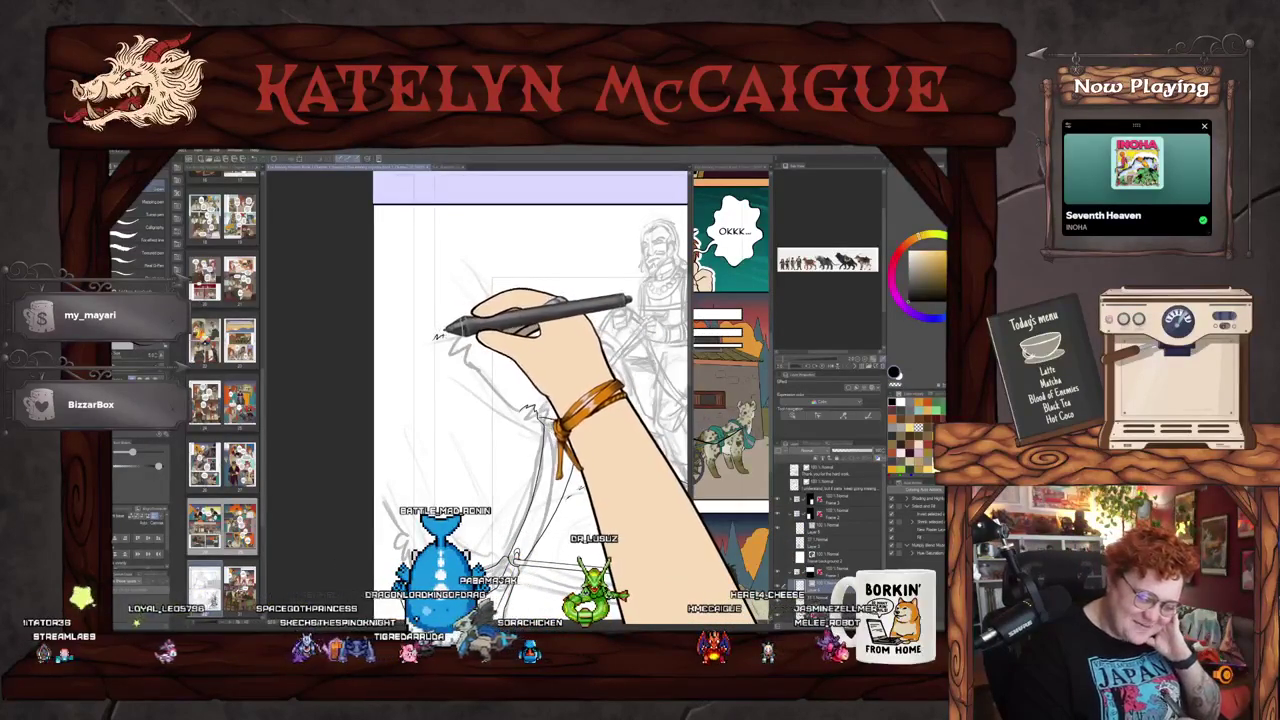
left_click_drag(440, 335, 500, 383)
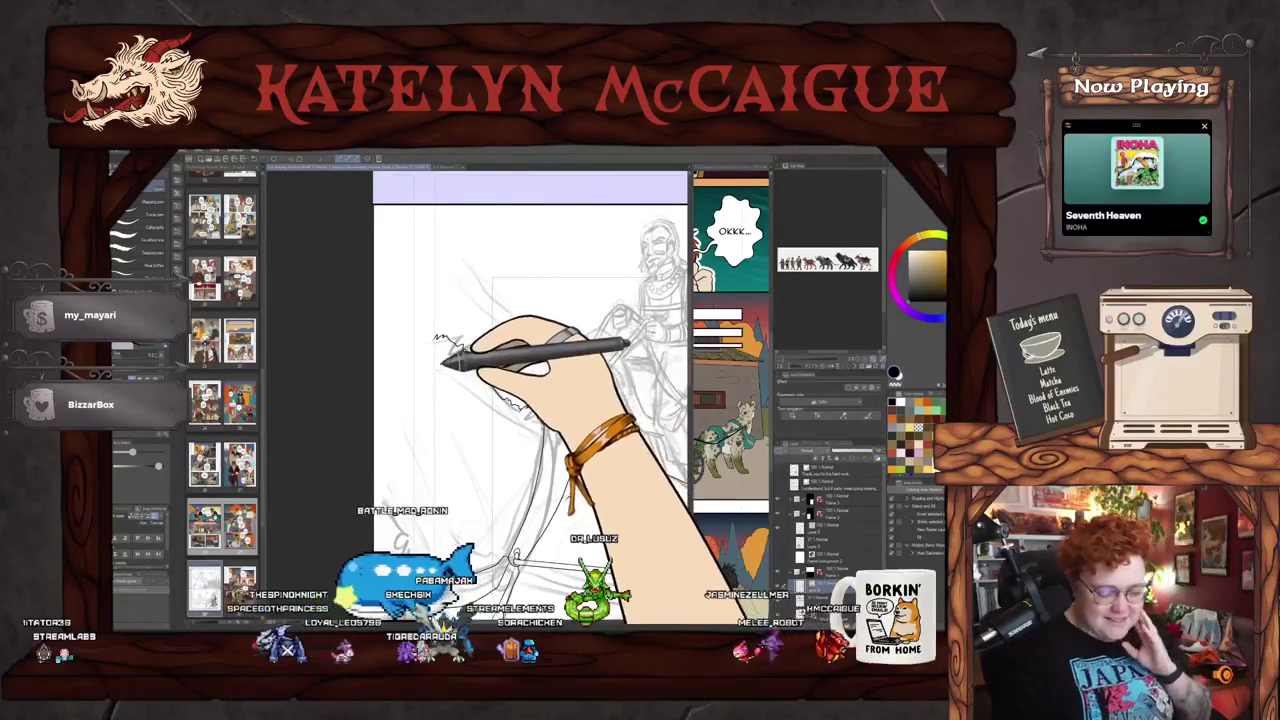
left_click_drag(443, 360, 535, 425)
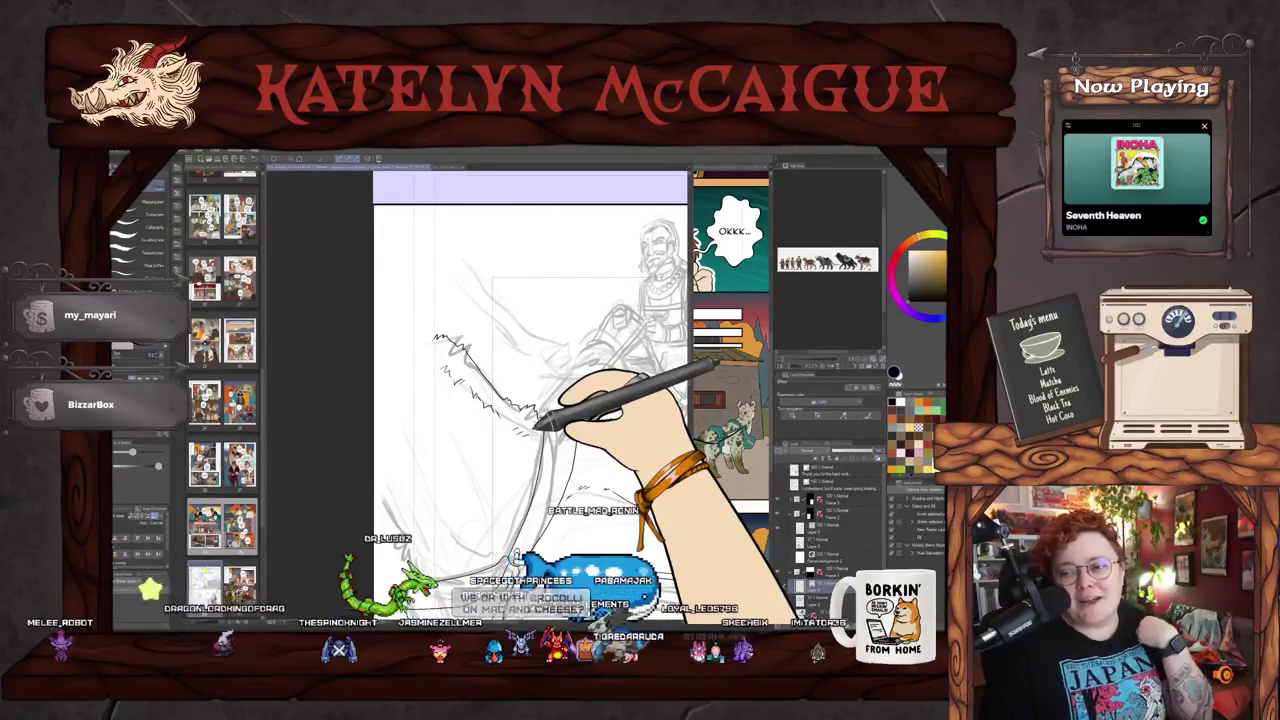
Step: Ink the outline down the front of the horse's face, then pan up toward the rider
scroll(537, 425, "down", 2)
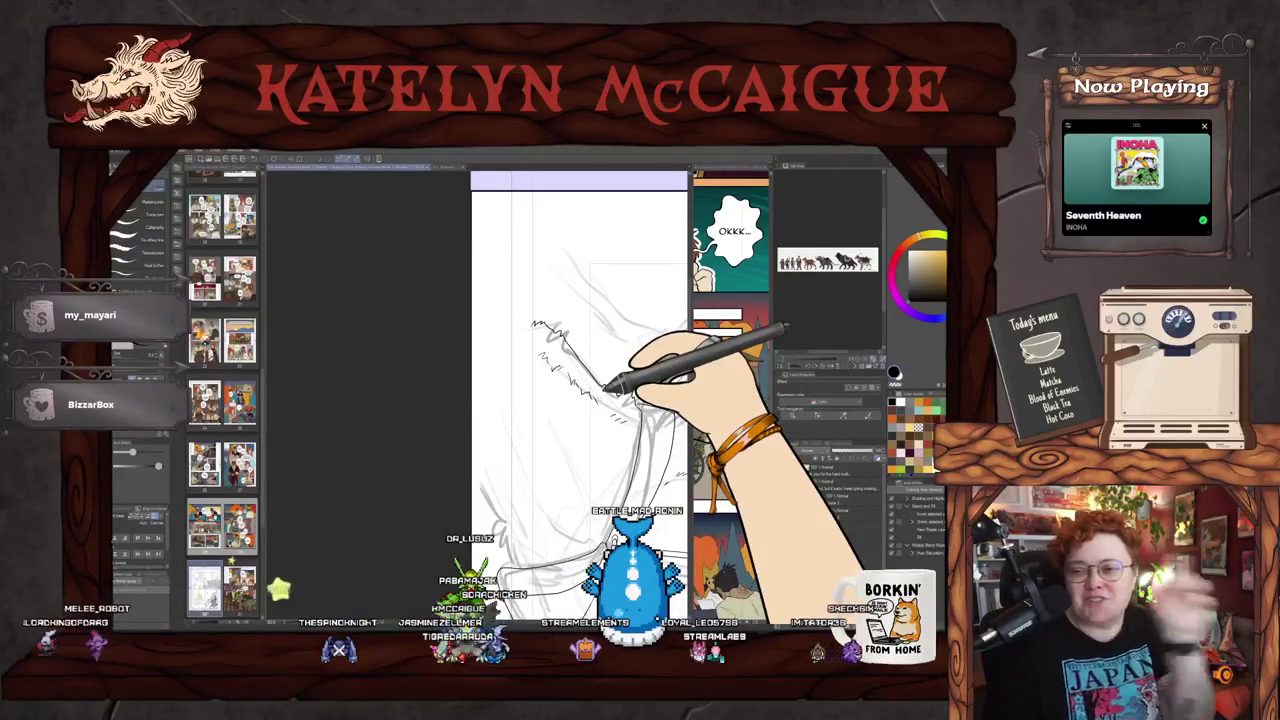
scroll(567, 466, "up", 1)
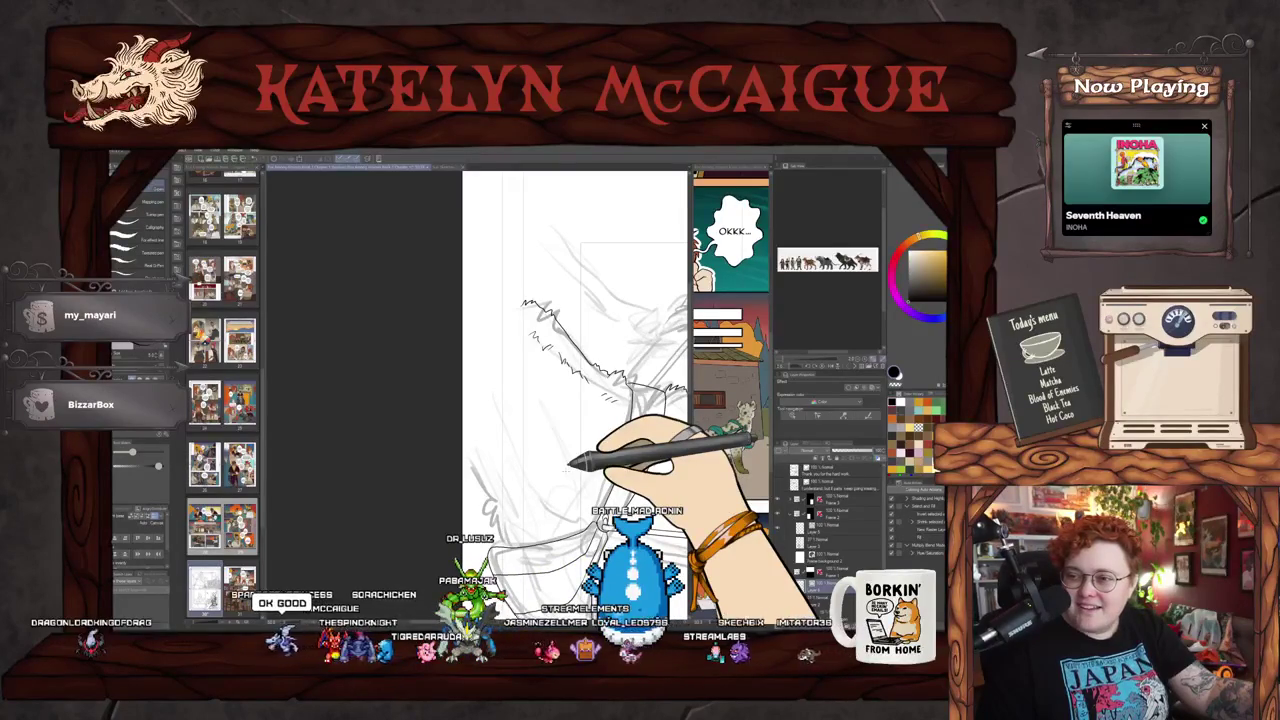
left_click_drag(570, 462, 555, 417)
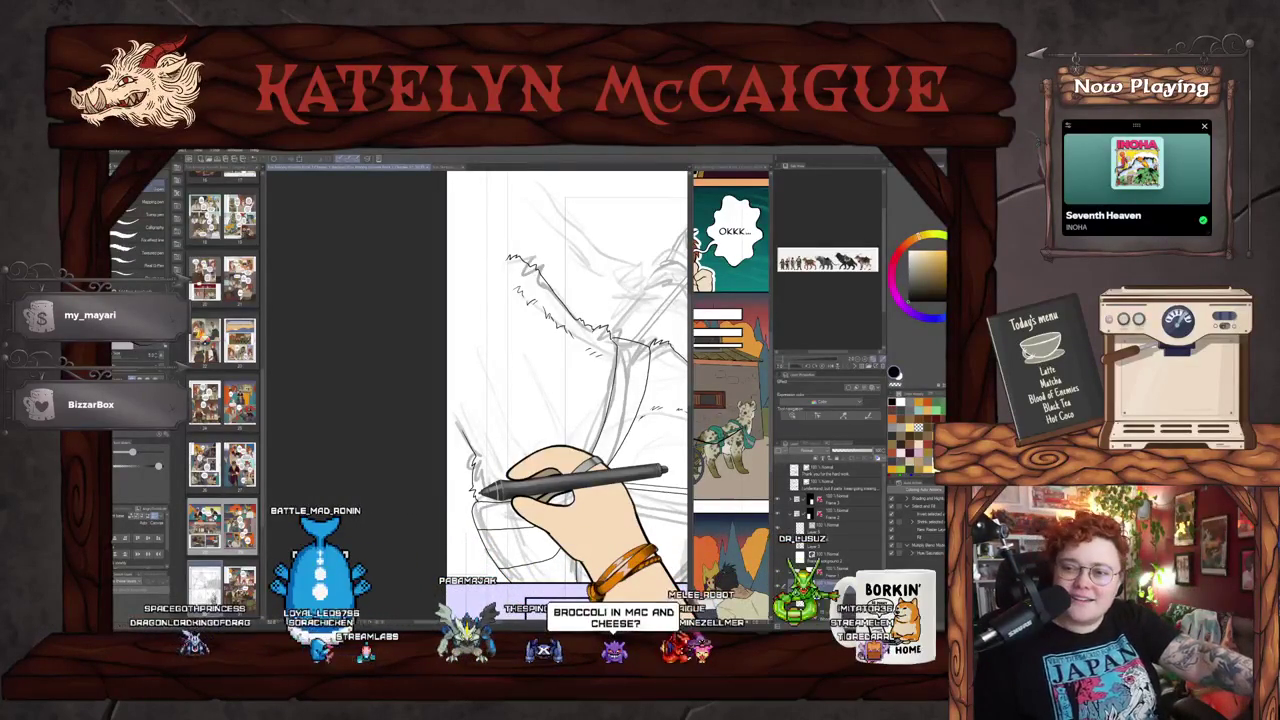
left_click_drag(478, 492, 652, 429)
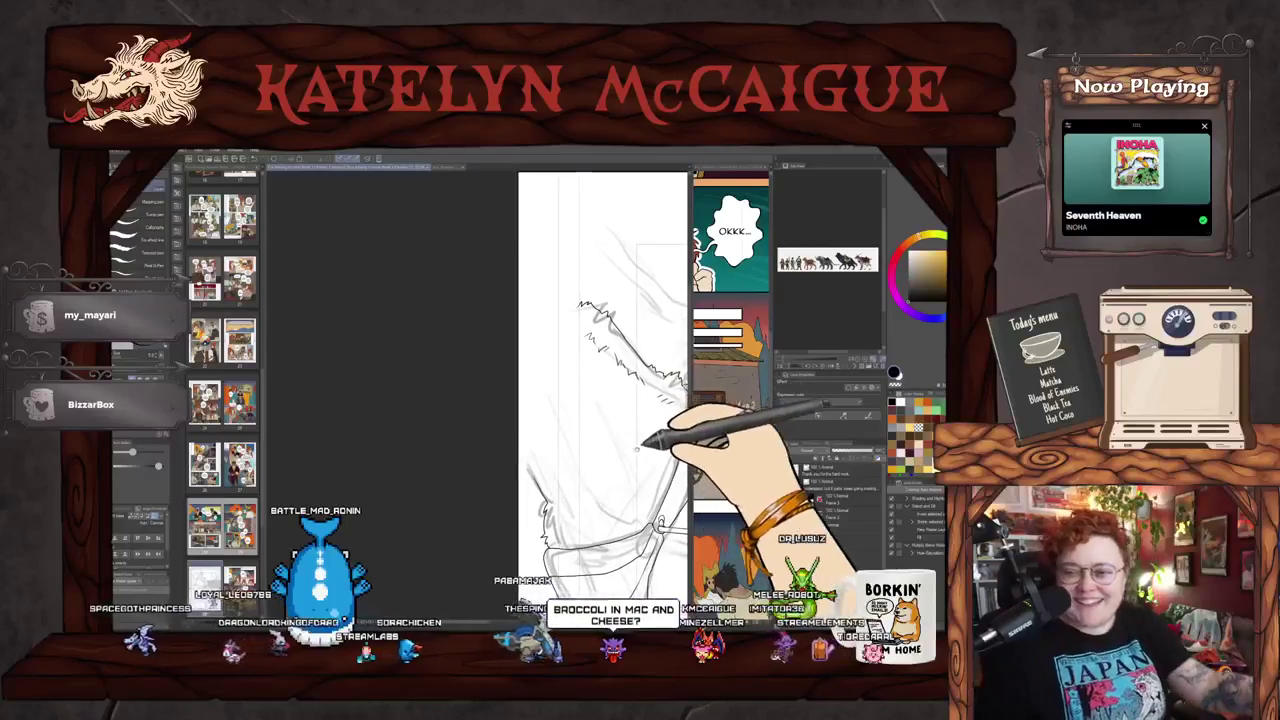
mouse_move(572, 296)
left_mouse_down()
mouse_move(531, 400)
mouse_move(535, 467)
mouse_move(441, 457)
mouse_move(529, 457)
mouse_move(557, 486)
mouse_move(529, 500)
mouse_move(555, 499)
left_mouse_up()
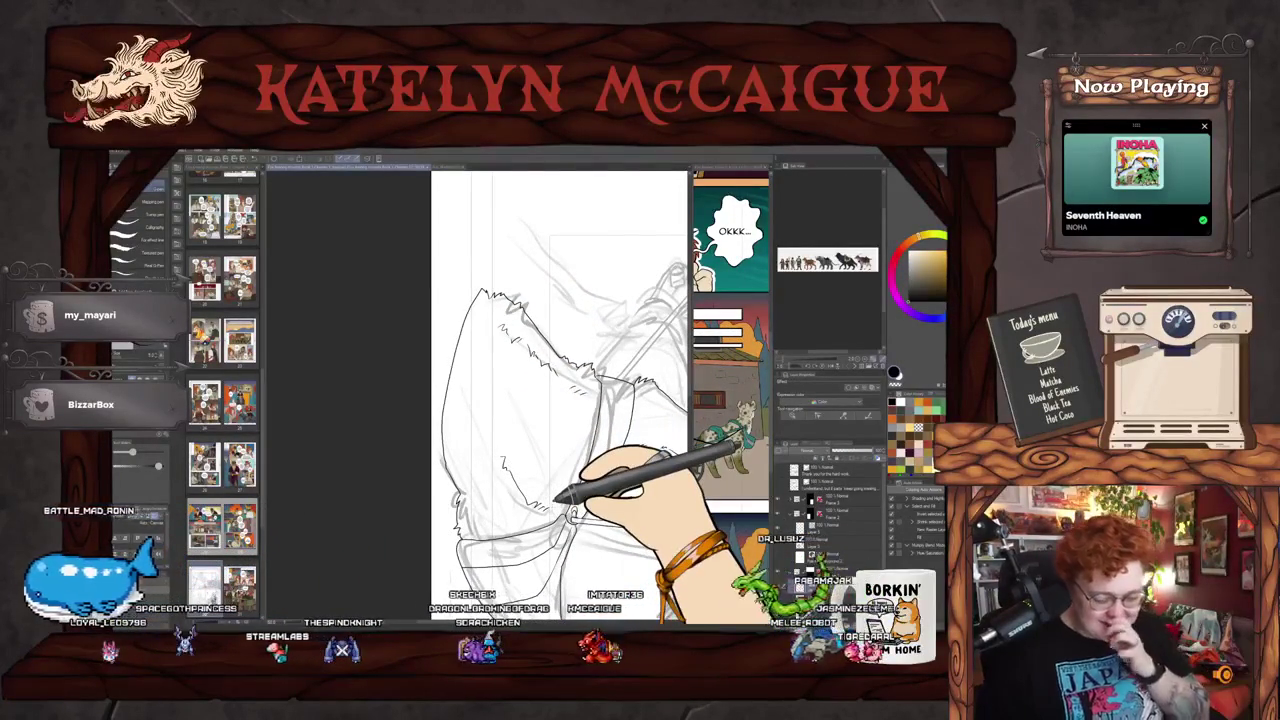
left_click_drag(760, 400, 636, 466)
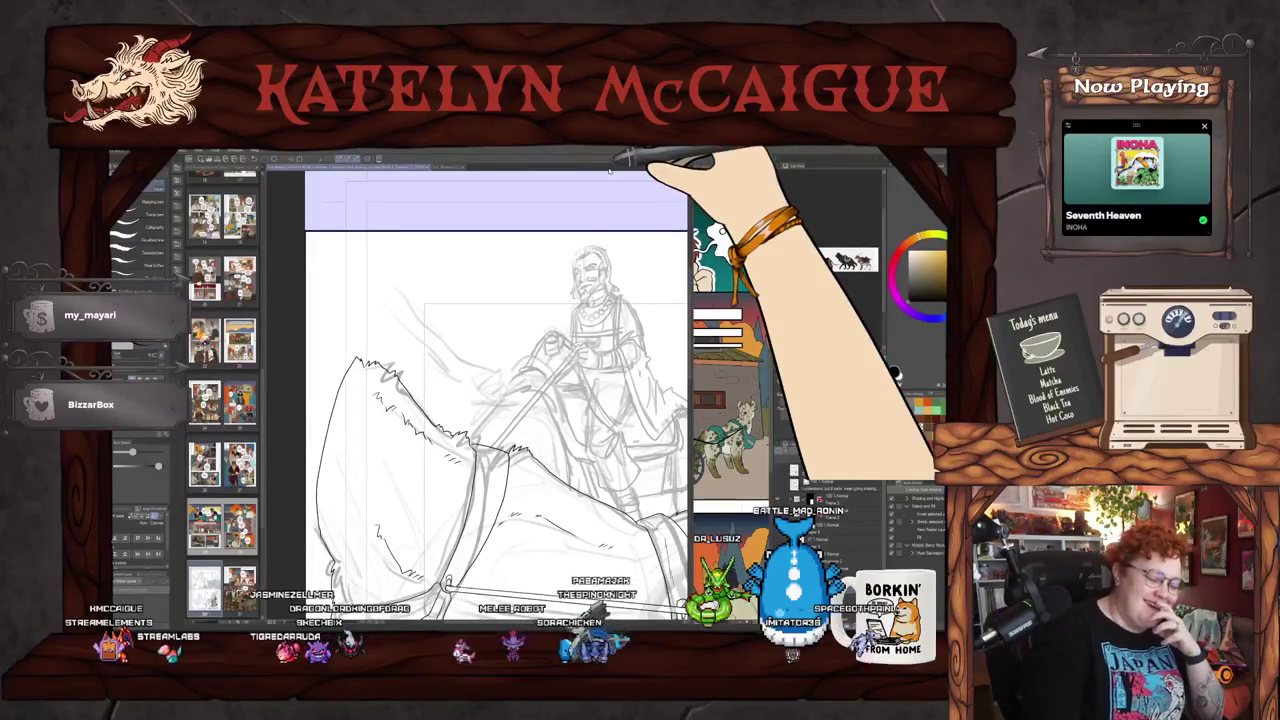
Step: Pan the view over to the horse's body
mouse_move(614, 337)
left_mouse_down()
mouse_move(540, 370)
mouse_move(663, 429)
left_mouse_up()
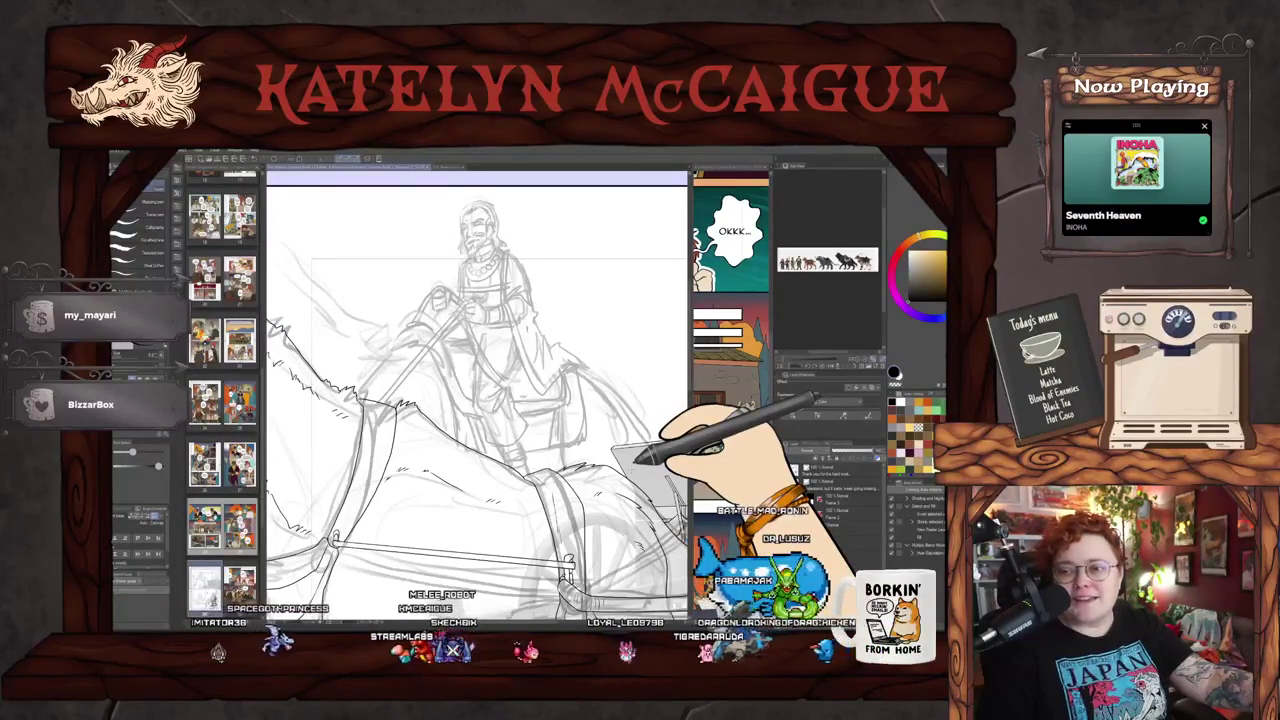
Step: Fit the whole page, hide the rough pencil sketch layer, and zoom in slightly
mouse_move(640, 455)
left_mouse_down()
mouse_move(598, 472)
mouse_move(491, 380)
left_mouse_up()
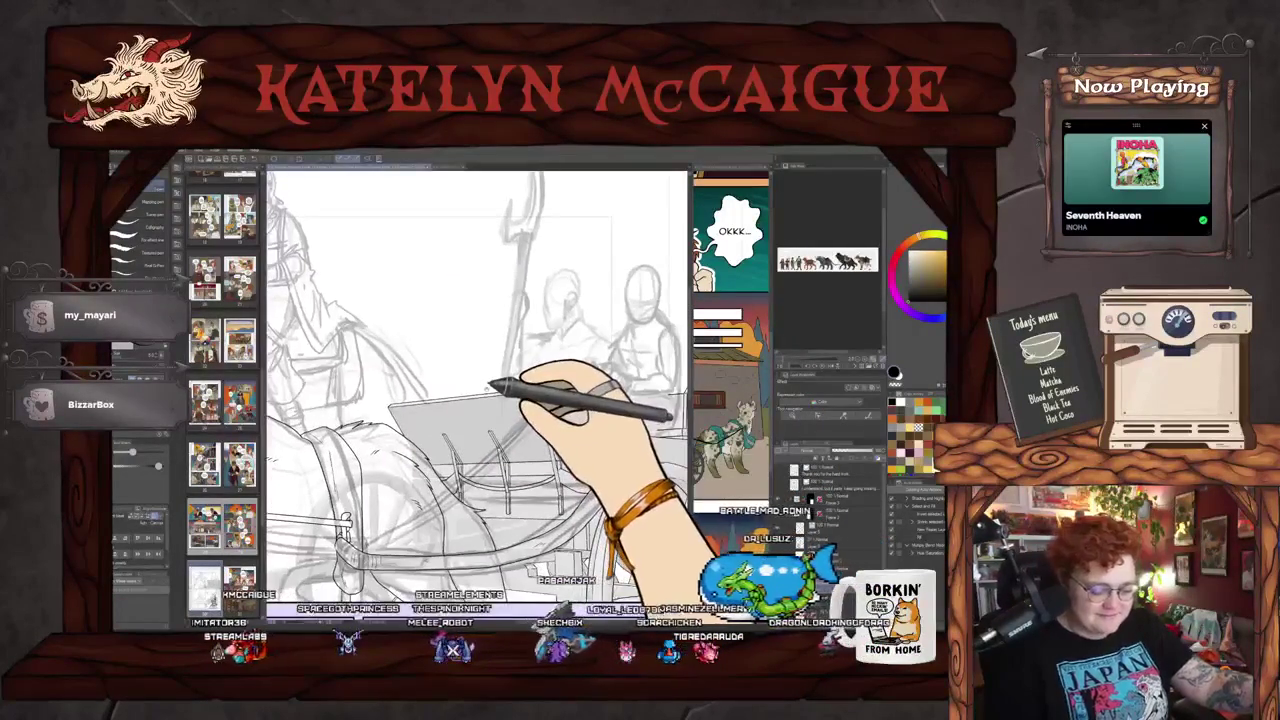
left_click_drag(605, 413, 538, 448)
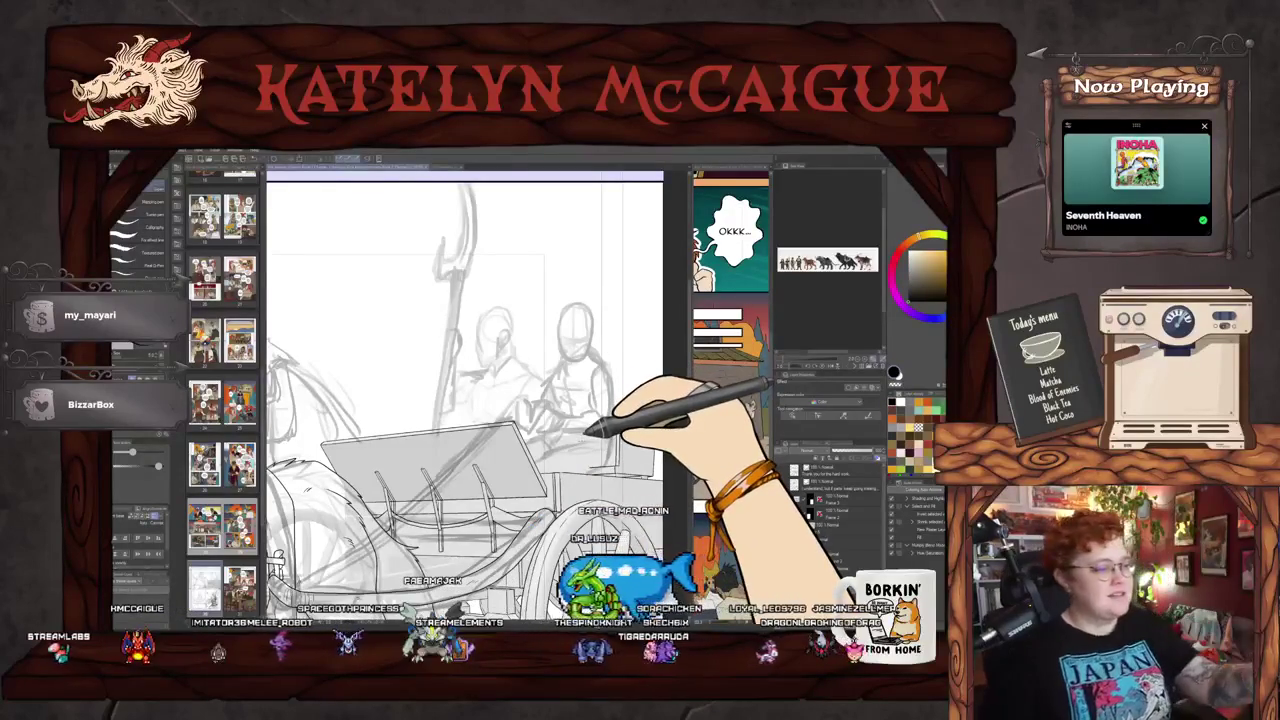
key("ctrl+0")
left_click(805, 500)
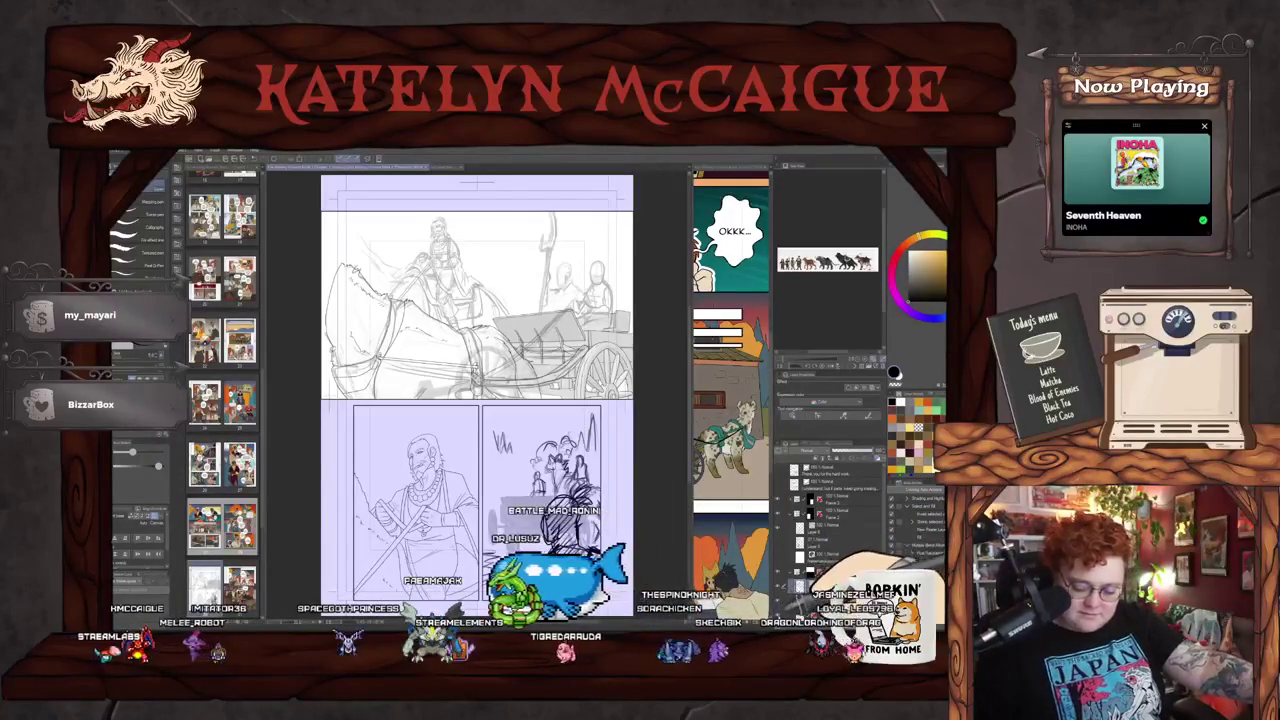
left_click(795, 497)
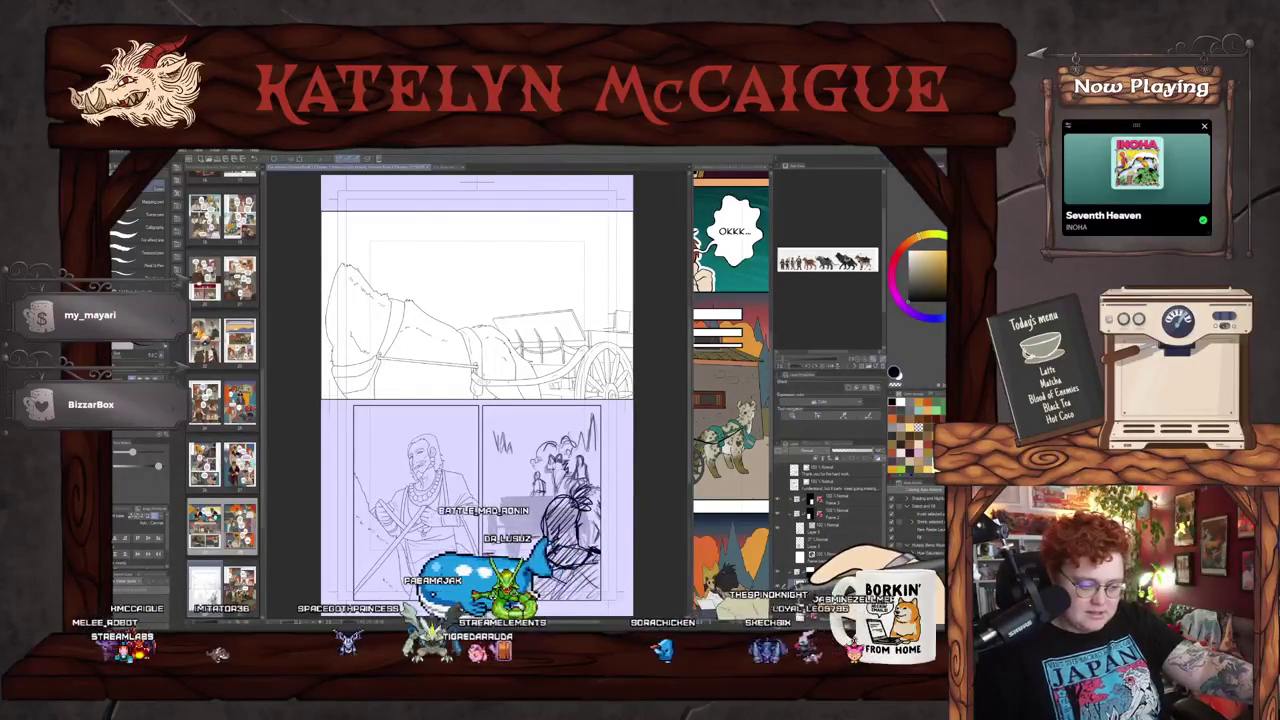
key("ctrl+plus")
key("ctrl+plus")
key("ctrl+plus")
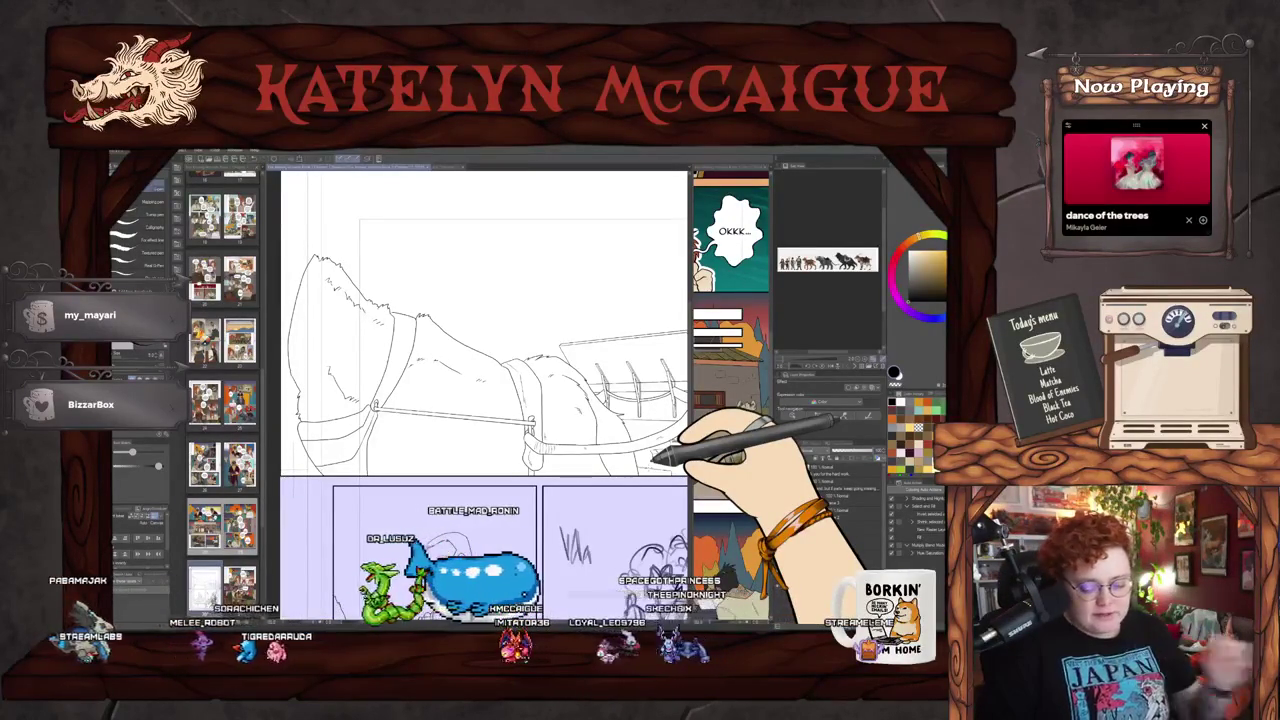
Step: Pan along the horse's chest and shaft line back to the cart
left_click_drag(500, 523, 575, 440)
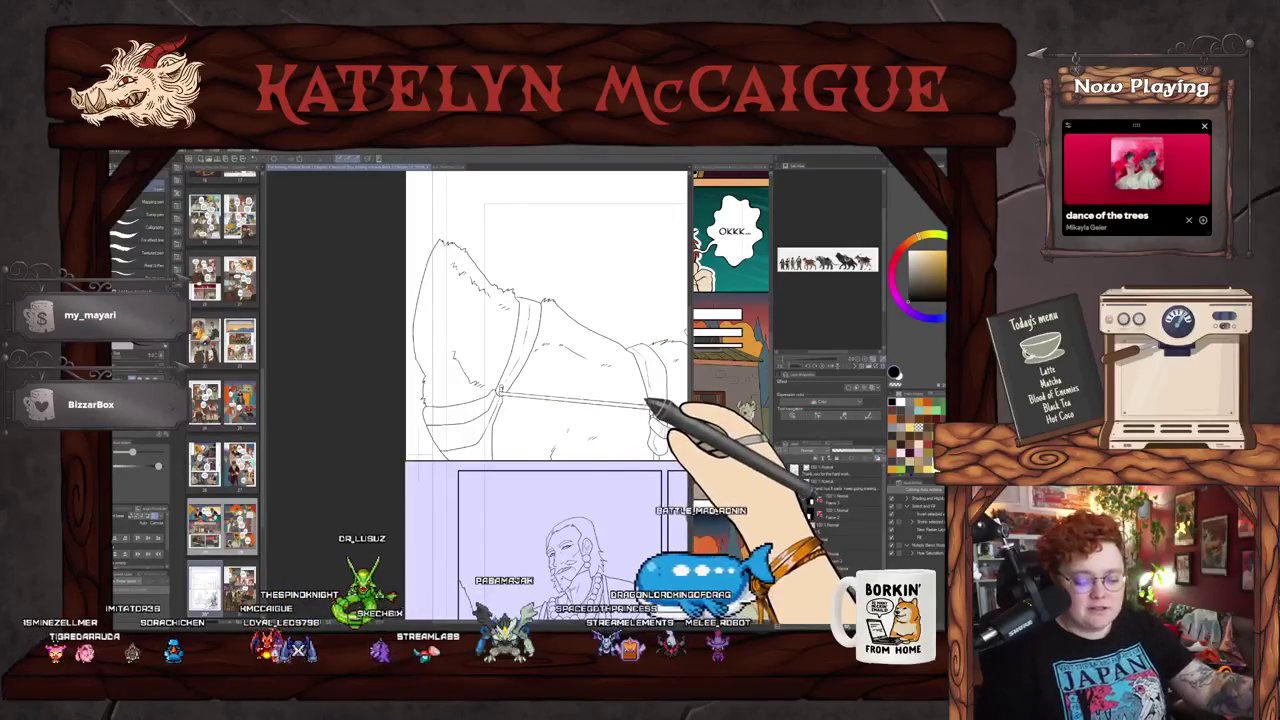
left_click_drag(651, 414, 558, 440)
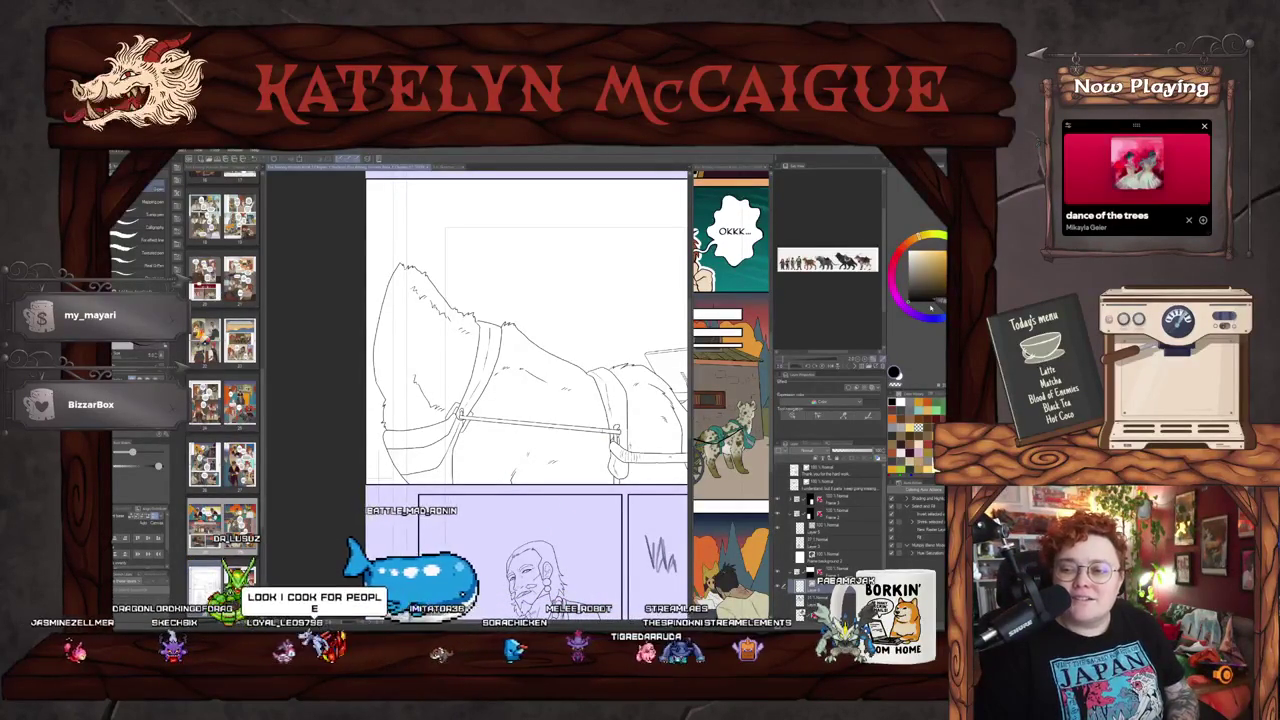
left_click_drag(657, 500, 612, 497)
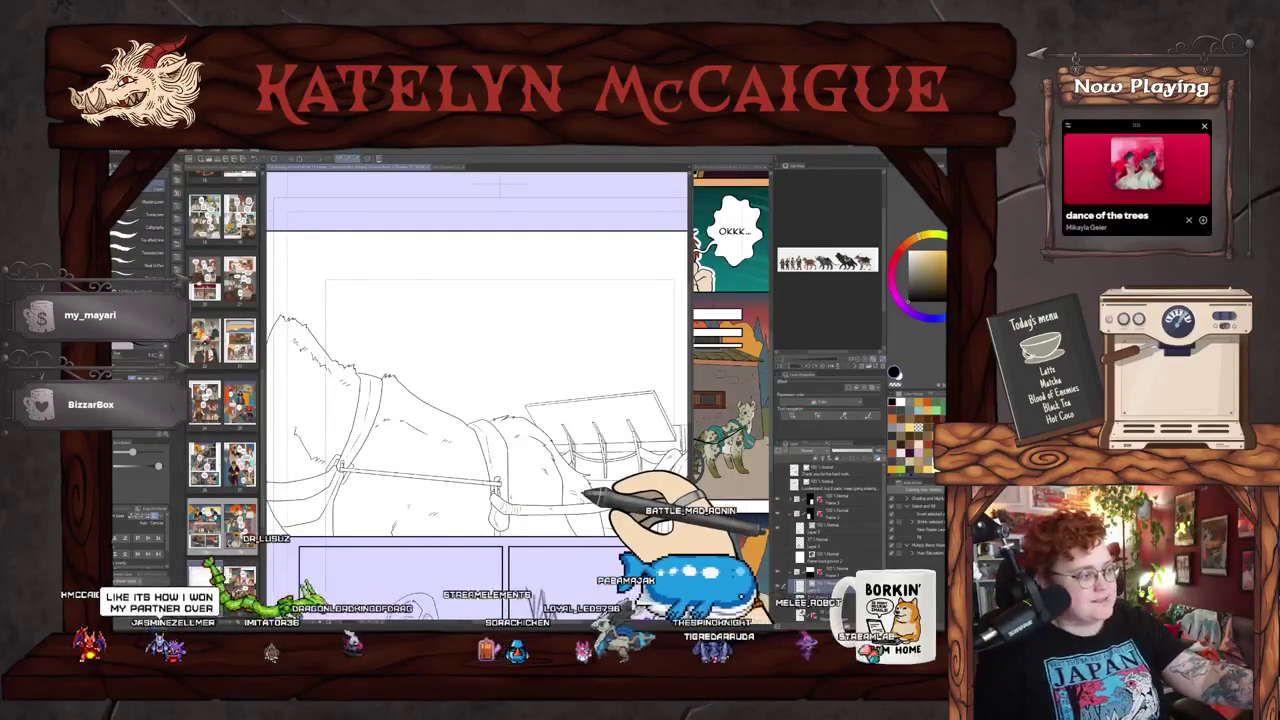
Step: Zoom out with Ctrl+minus to show the entire upper panel and the lower sketches
key("ctrl+minus")
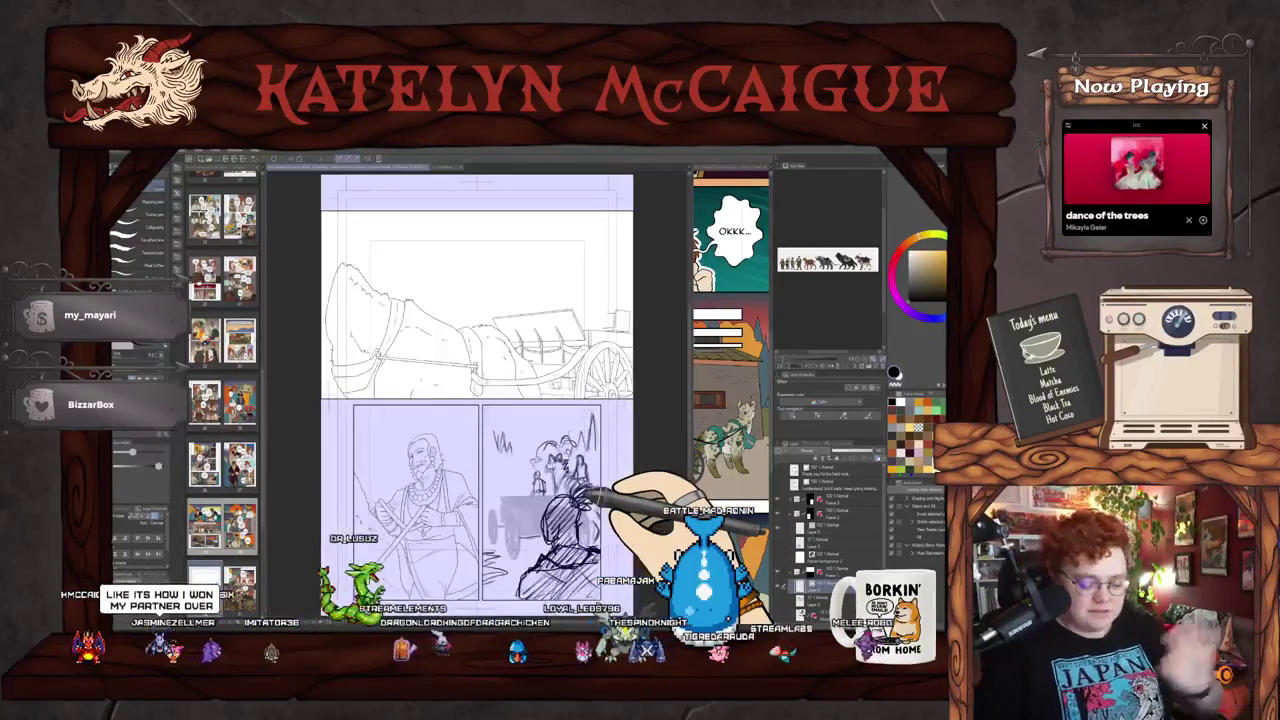